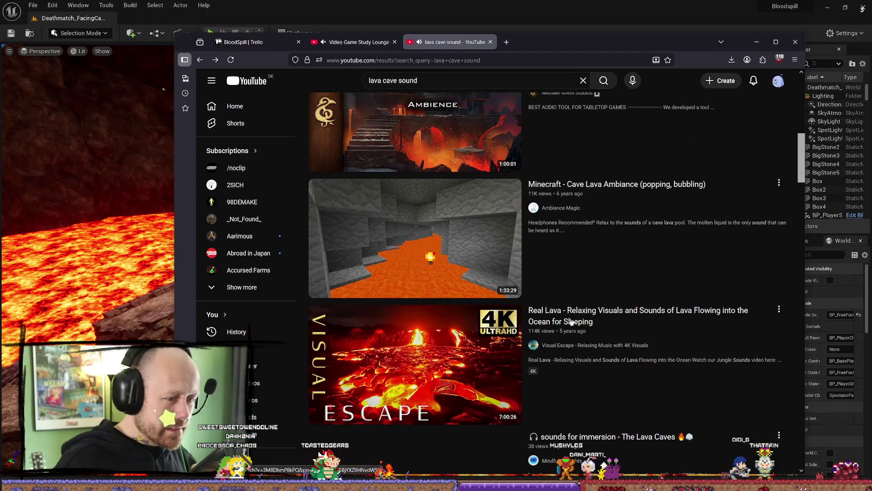
Open the Minecraft cave lava ambiance video and skip ahead in it
click(495, 250)
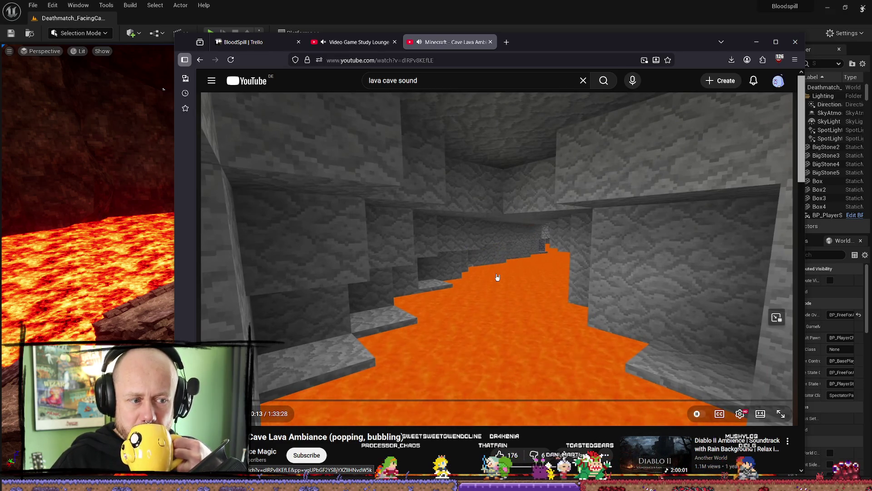
scroll(498, 277, down, 1)
click(472, 355)
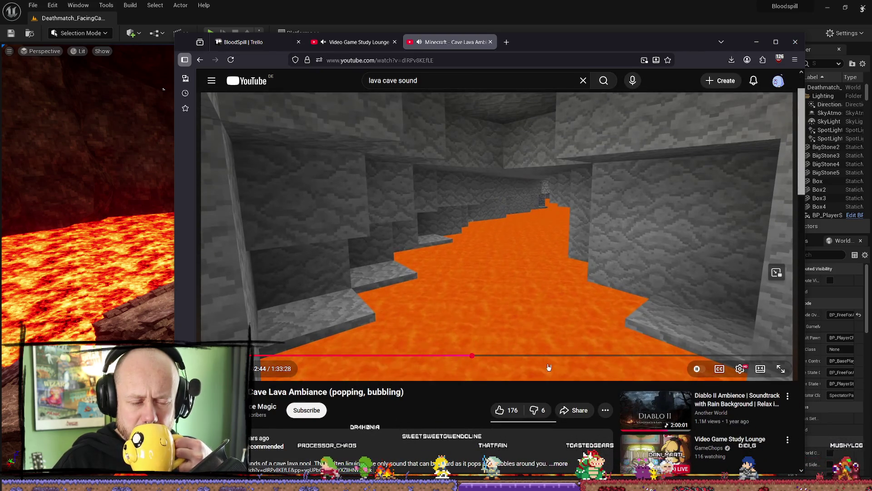
scroll(549, 367, down, 2)
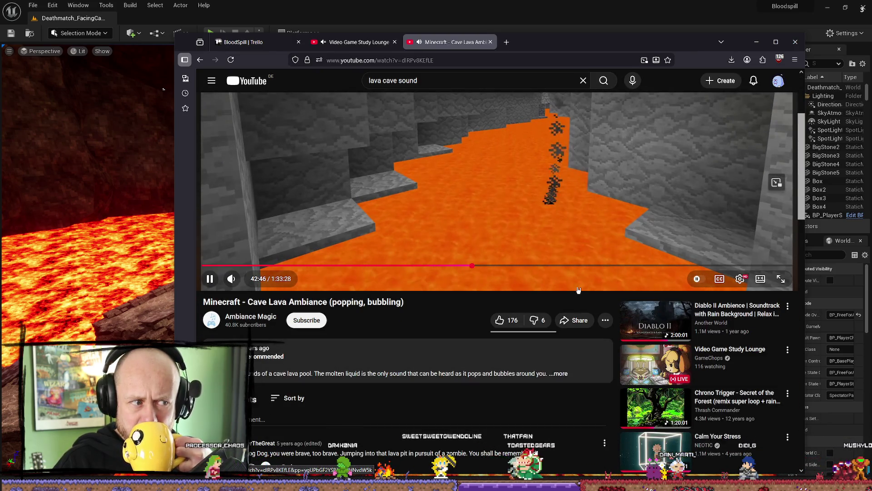
scroll(593, 229, up, 3)
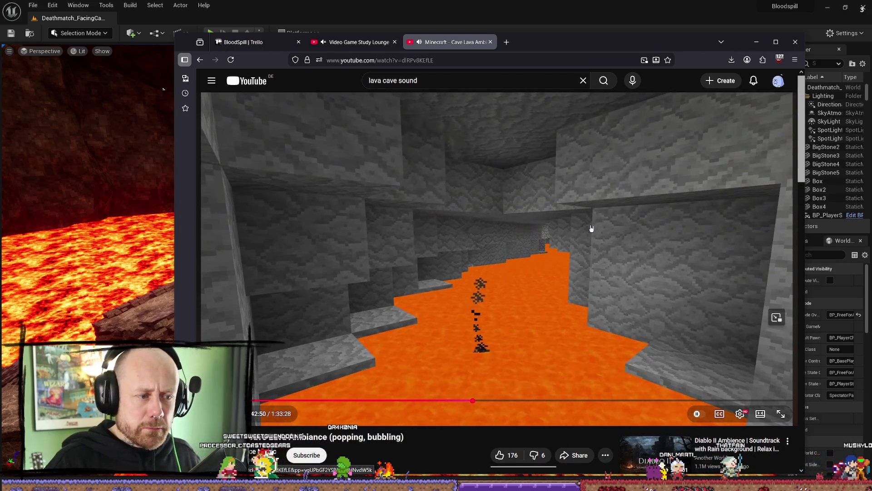
Return to the lava cave sound results and start the Molten Underworld fantasy music video
key(alt+Left)
scroll(545, 245, down, 3)
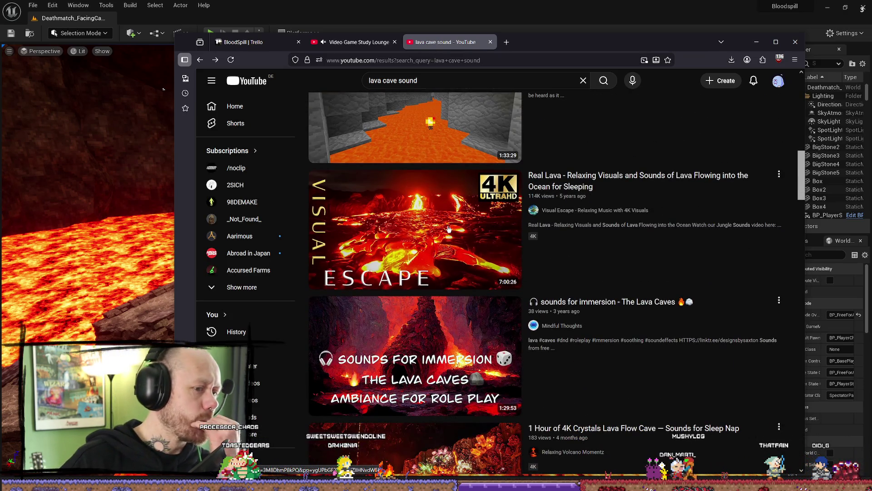
scroll(449, 229, down, 7)
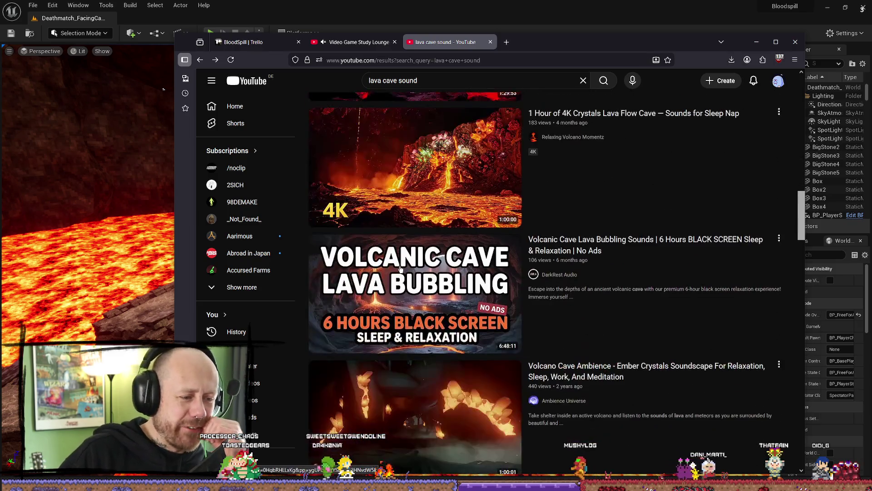
mouse_move(590, 164)
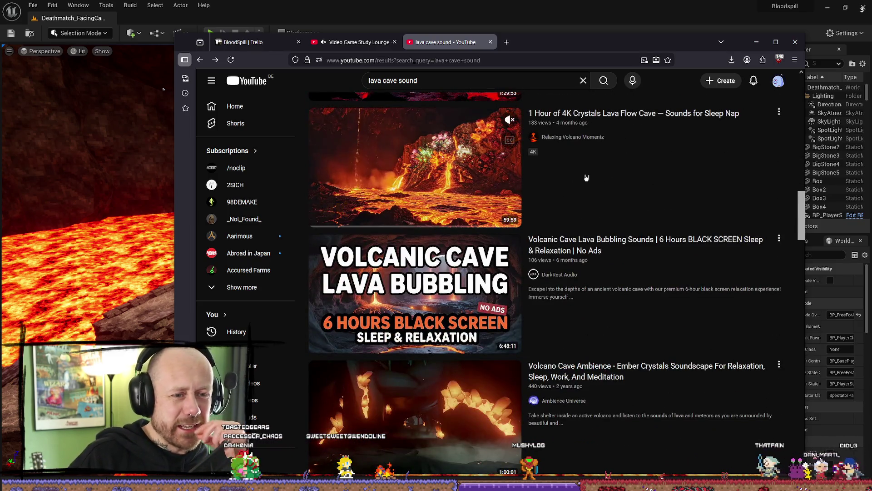
scroll(604, 196, down, 5)
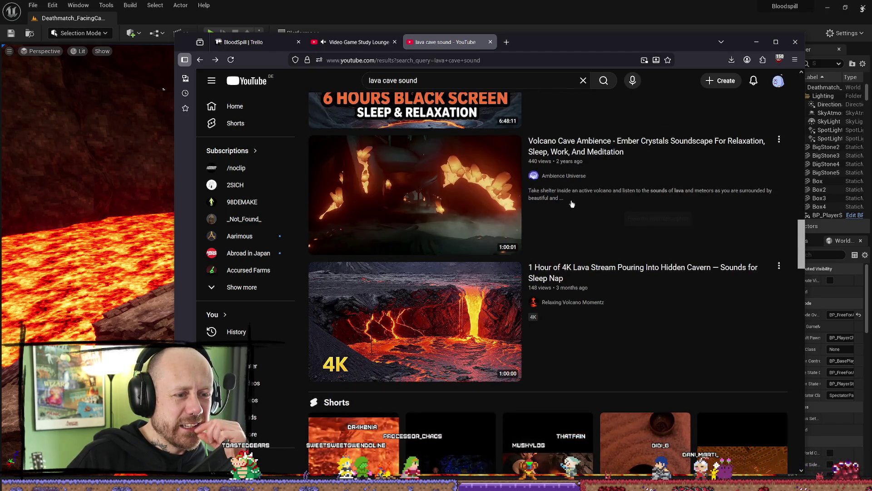
scroll(573, 201, down, 9)
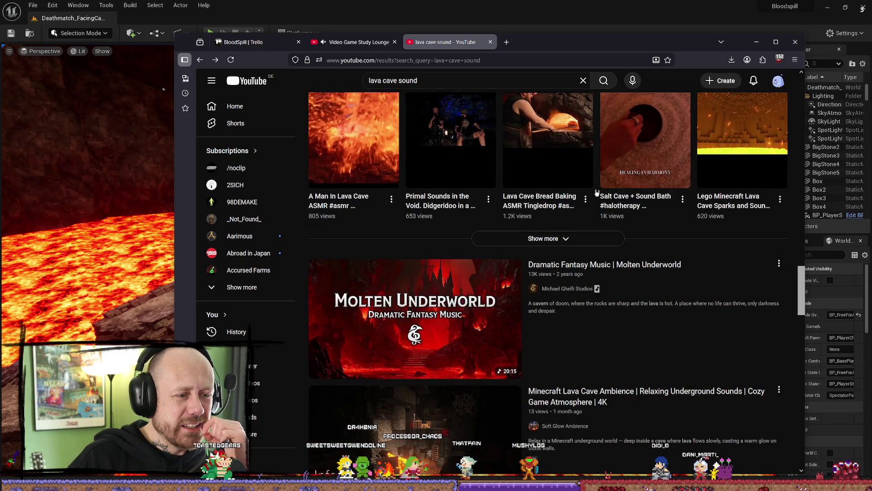
scroll(597, 193, down, 2)
click(591, 306)
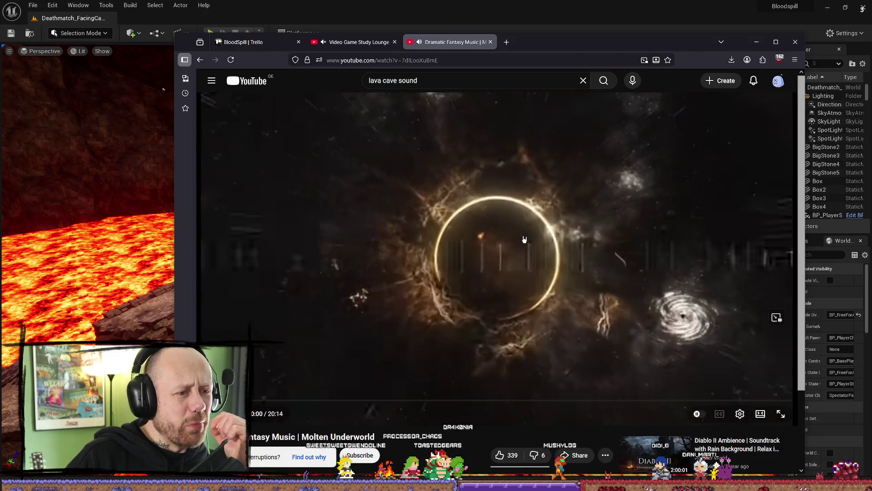
click(516, 236)
Reopen Molten Underworld, jump through it to about 11:34, and expand its description
key(alt+Left)
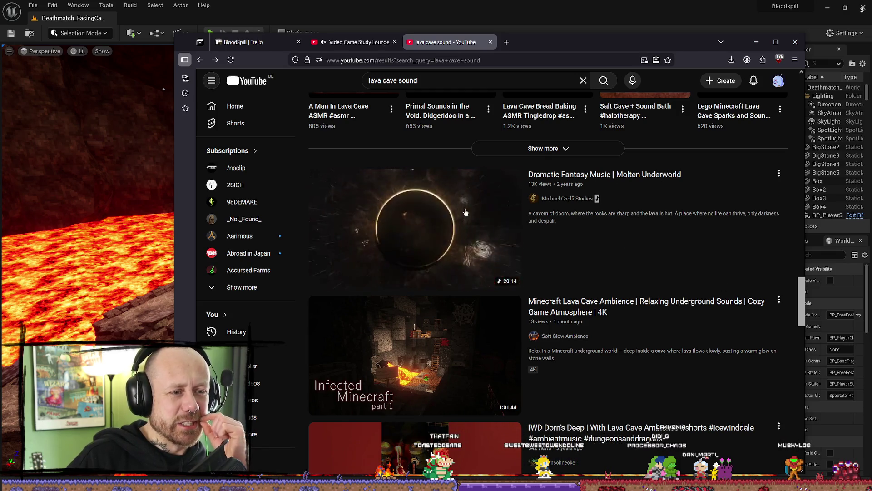
click(598, 177)
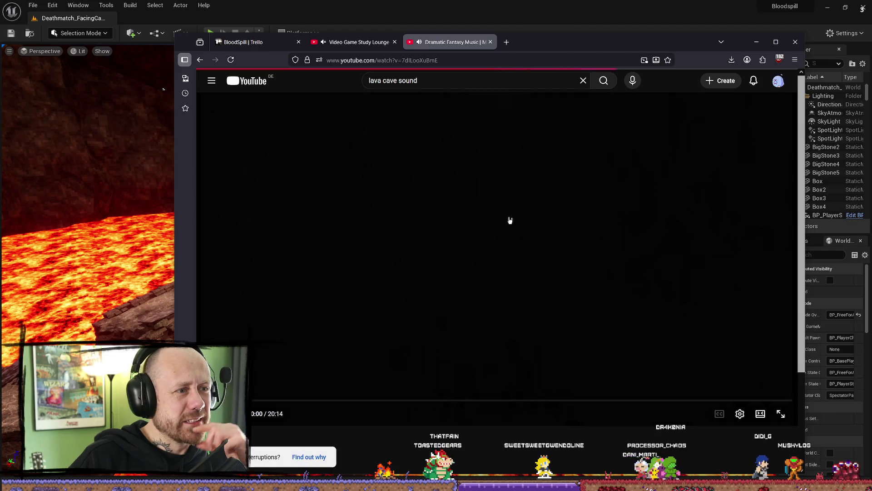
scroll(522, 198, down, 3)
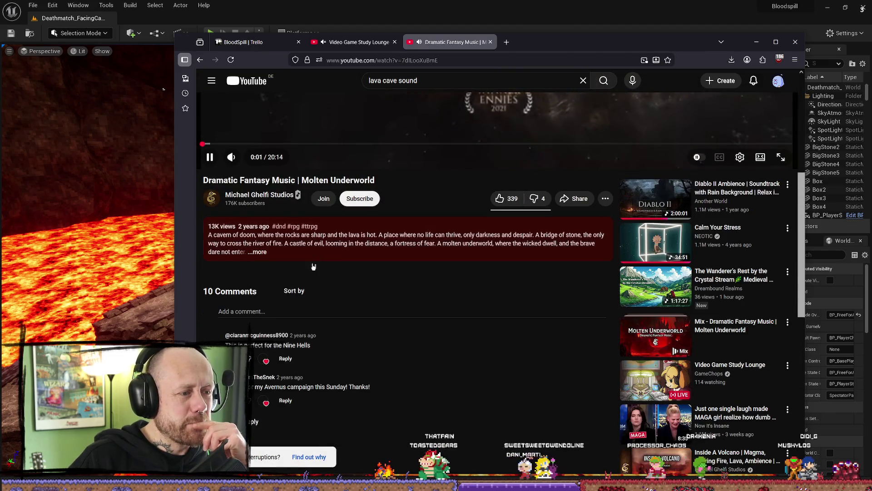
scroll(295, 270, up, 4)
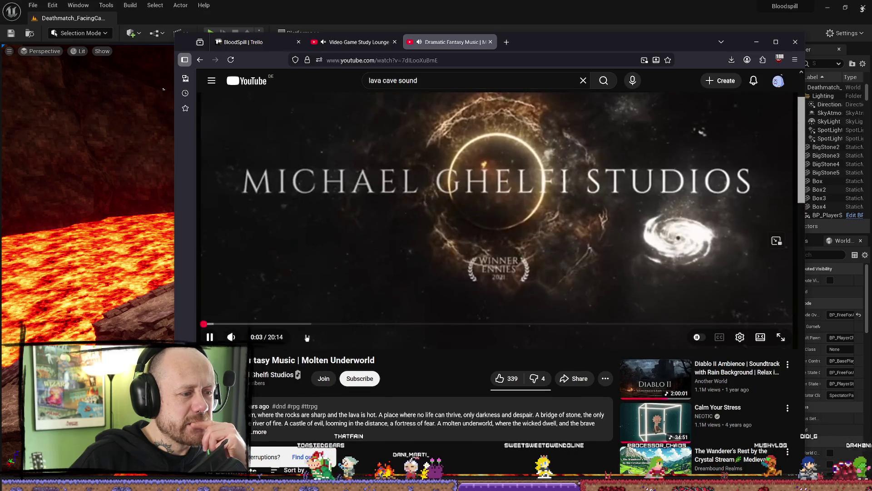
click(314, 324)
click(439, 324)
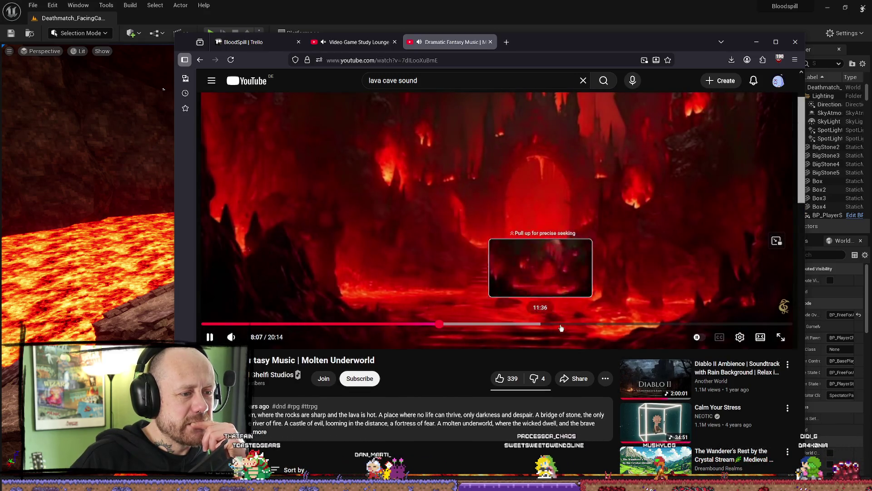
click(540, 325)
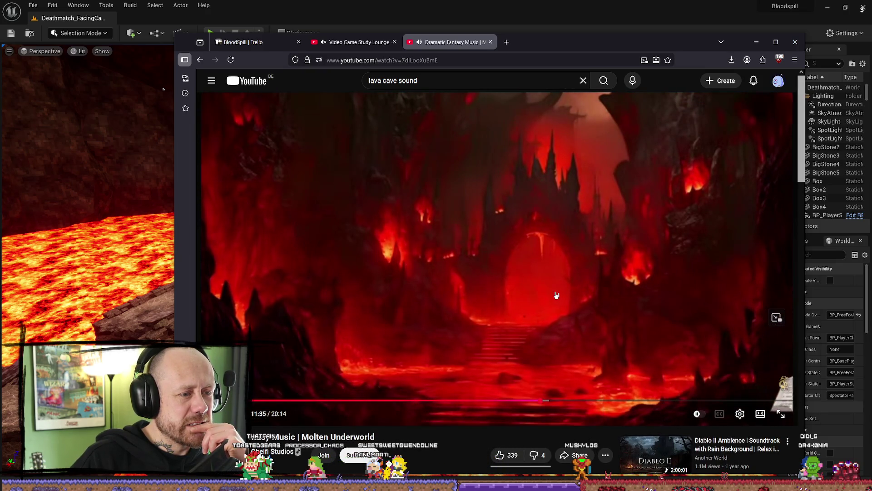
scroll(556, 295, down, 5)
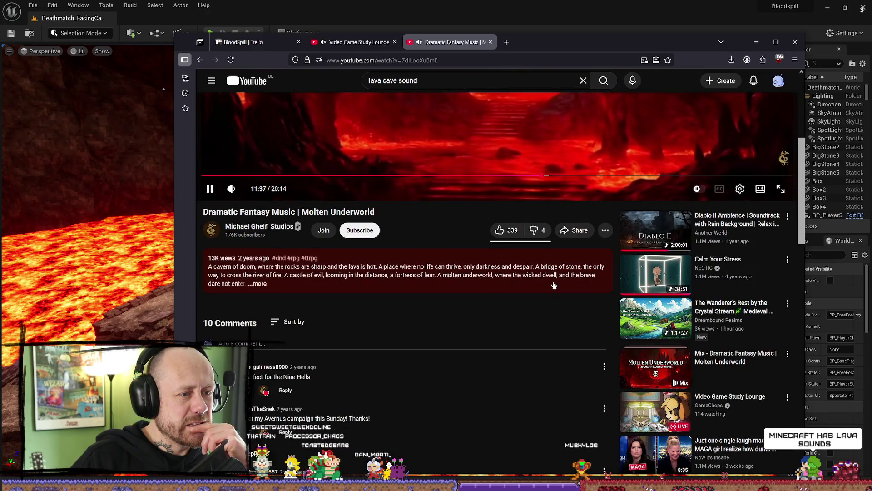
click(302, 283)
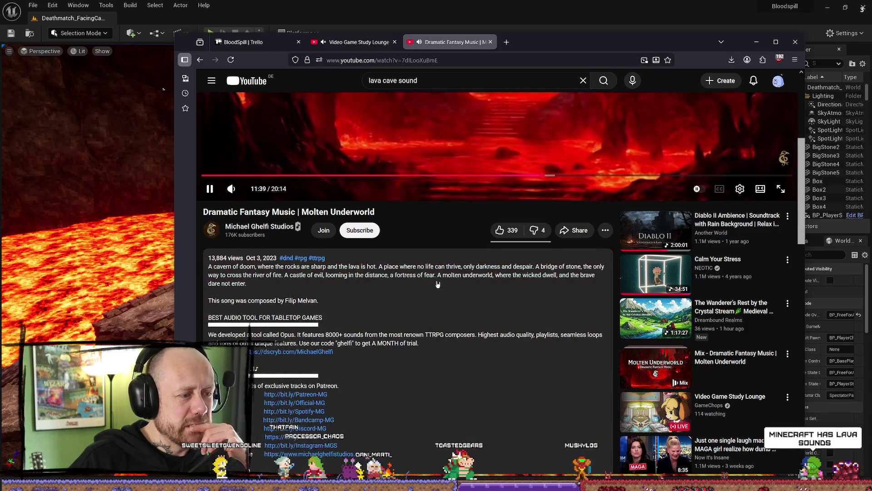
scroll(446, 292, down, 1)
scroll(446, 292, down, 3)
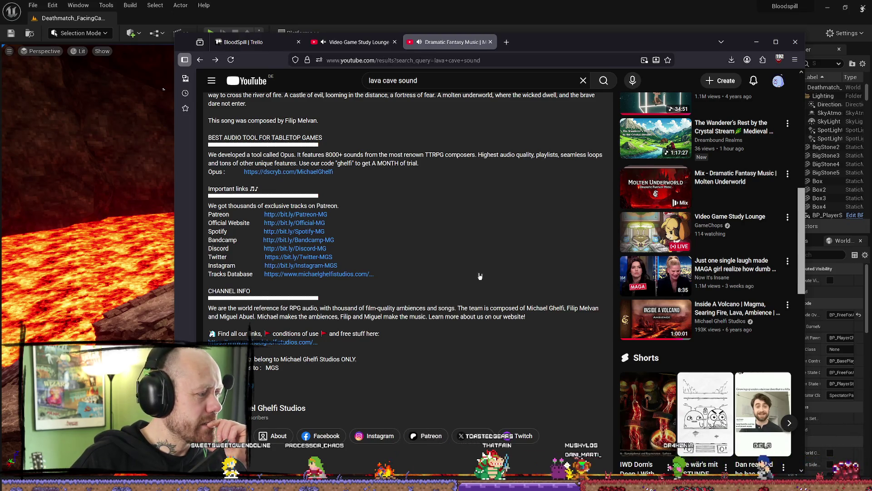
Go back to the results and reopen the Minecraft cave lava ambiance video, pausing then resuming it
key(alt+Left)
scroll(472, 268, up, 10)
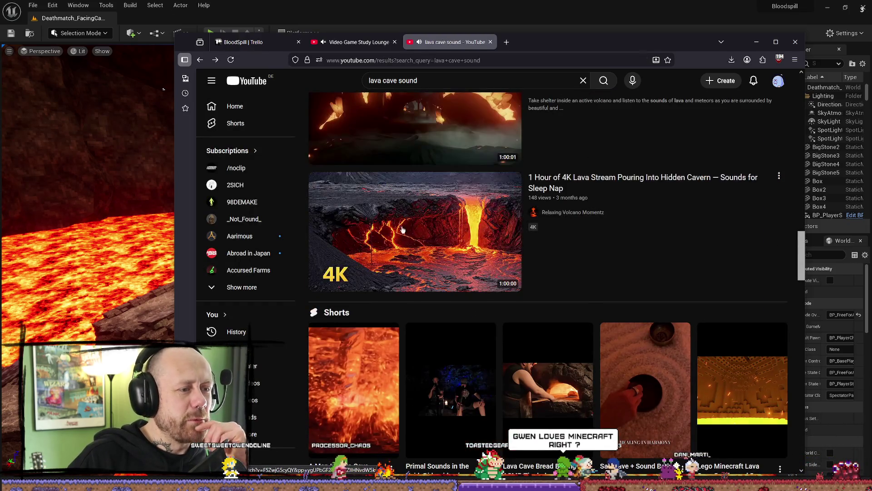
scroll(458, 232, up, 10)
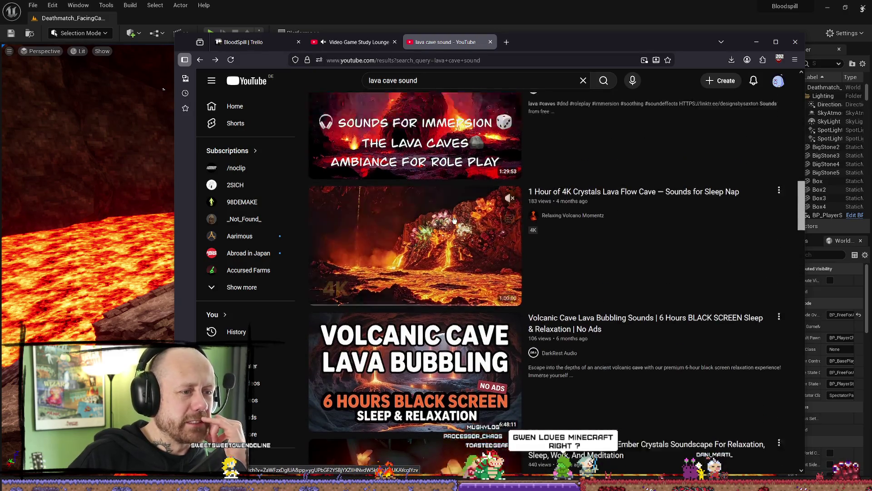
click(433, 325)
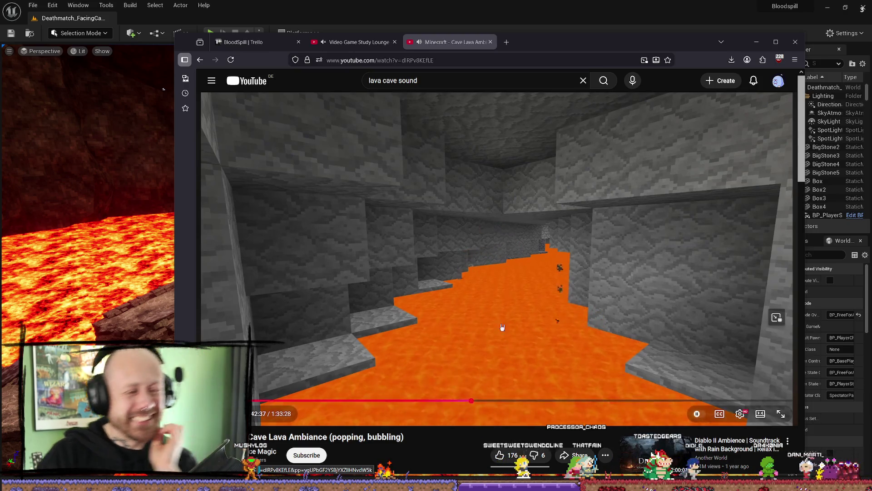
click(497, 258)
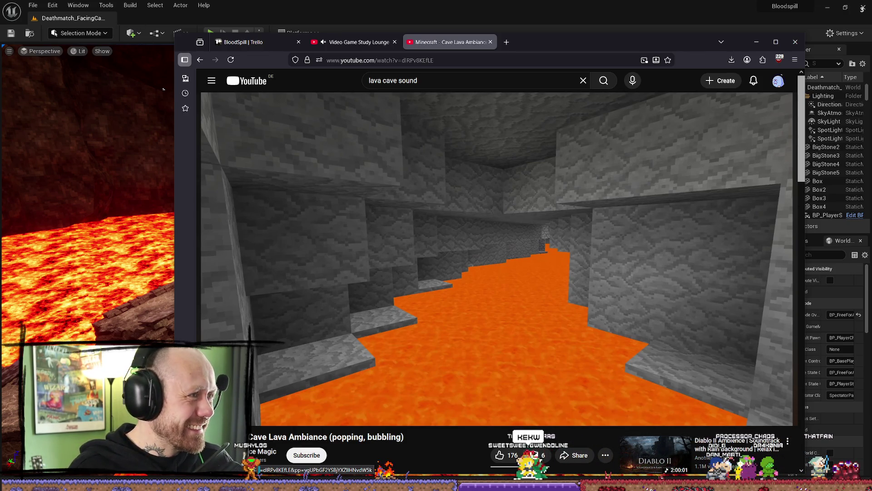
click(391, 276)
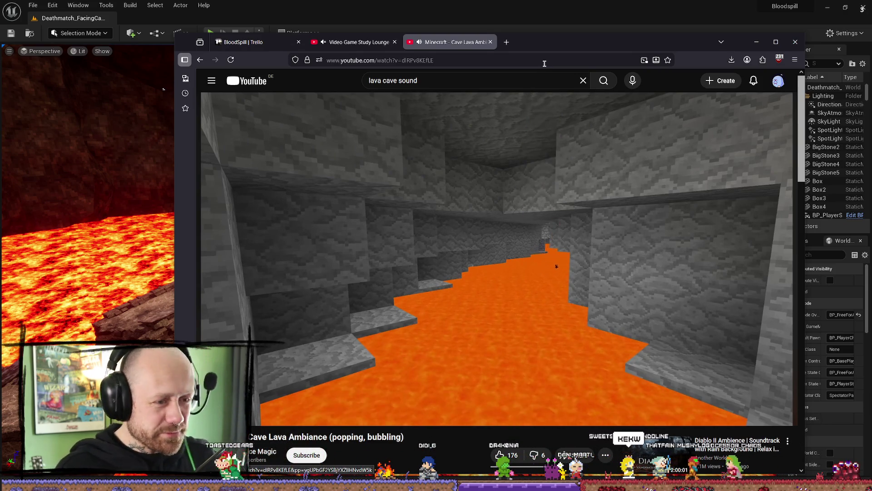
Return to the Real Lava video, skip ahead, and open YouTube home in a new tab
key(alt+Left)
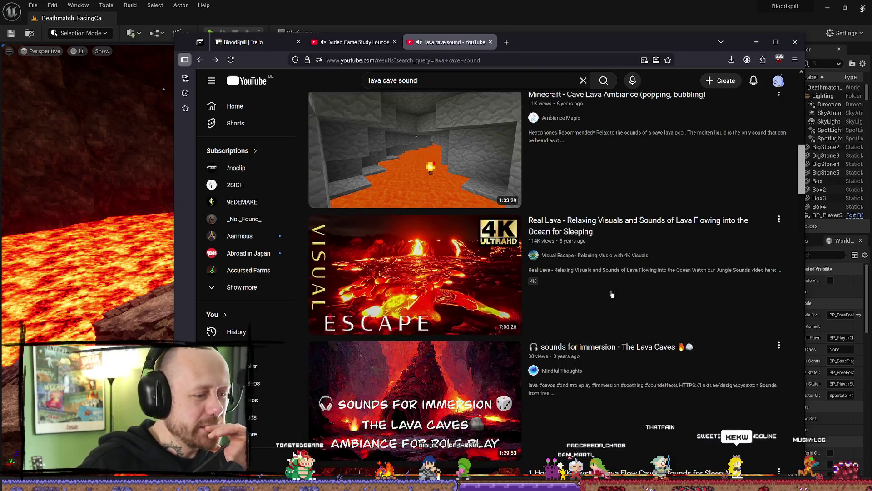
key(alt+Right)
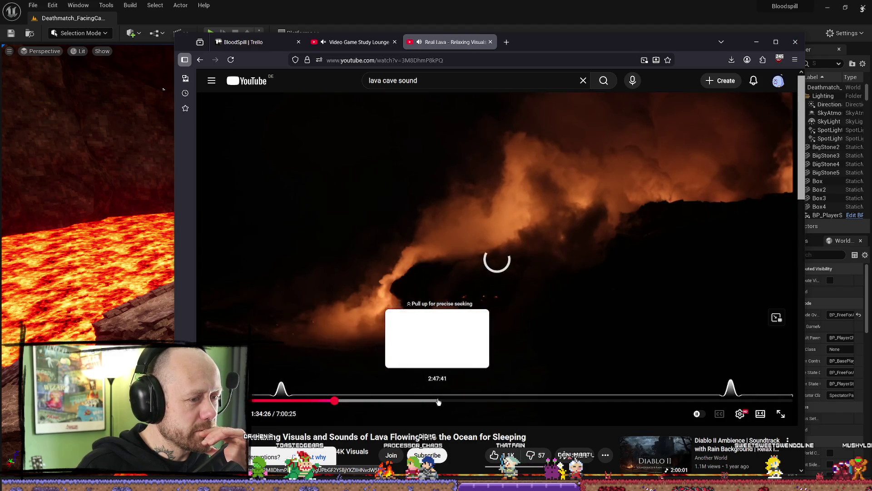
click(304, 285)
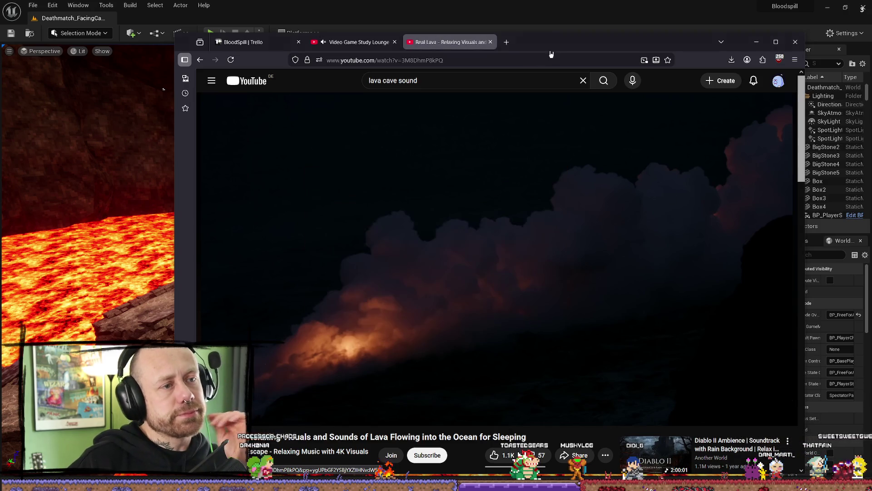
middle_click(506, 42)
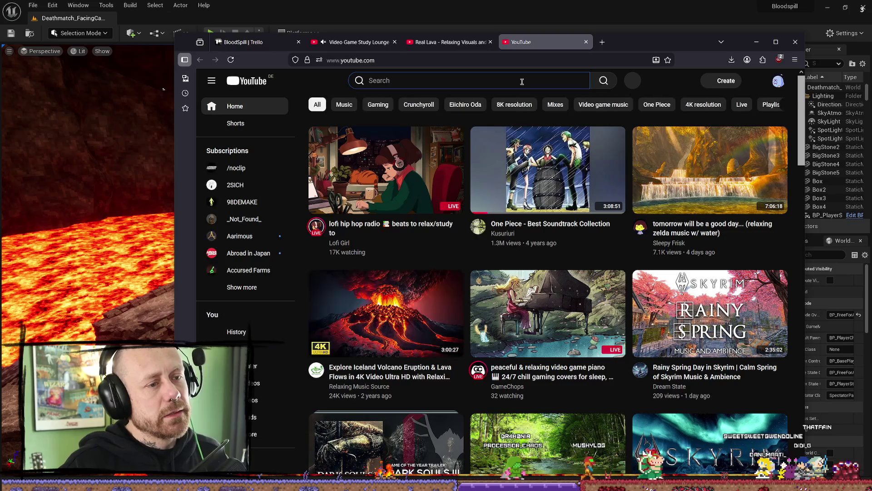
Search YouTube for 'cave sounds' and open the CAVE SOUNDS for DEEP SLEEP video
text(cave )
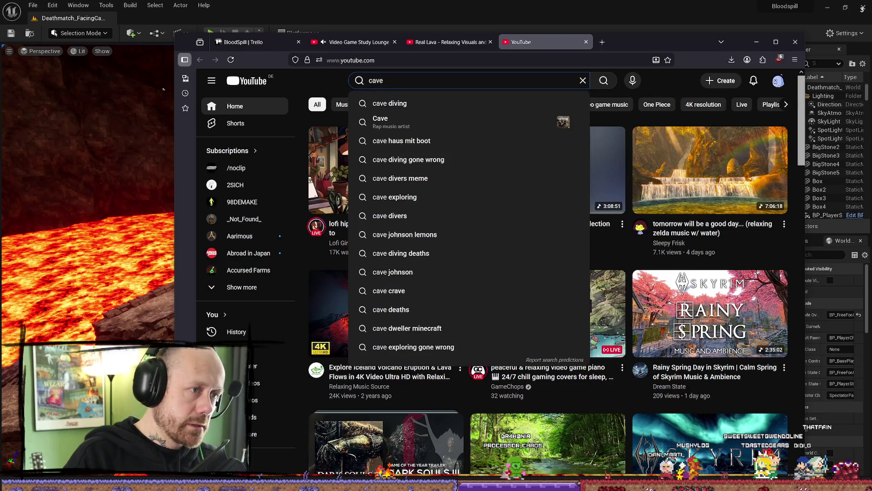
text(a)
key(BackSpace)
text(sounds)
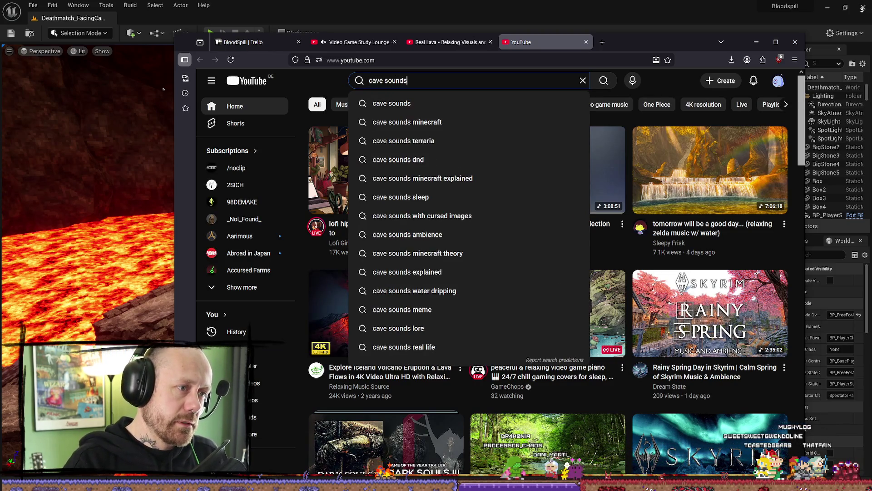
key(Return)
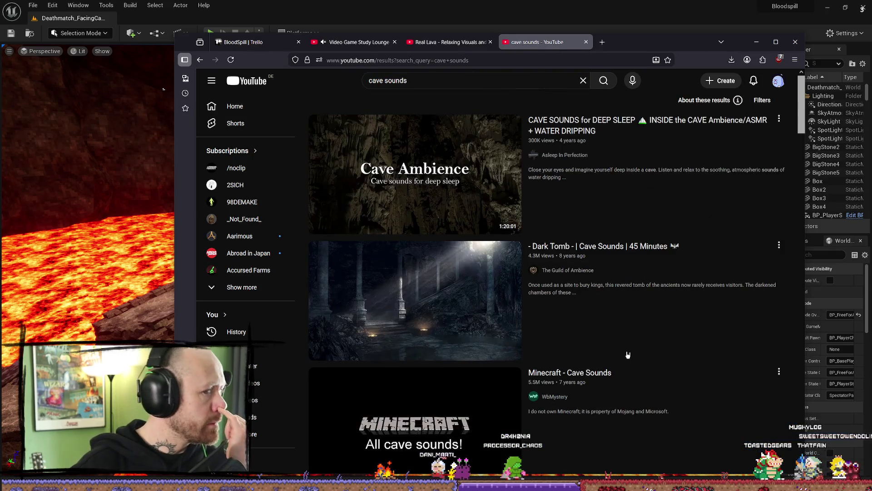
click(590, 131)
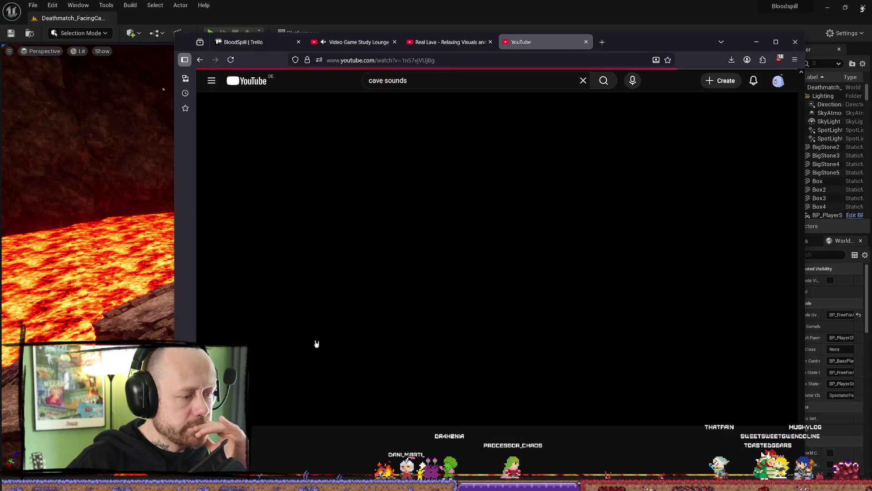
Skip to about 28 minutes, pause at 28:17, then resume playback
drag(253, 400, 457, 407)
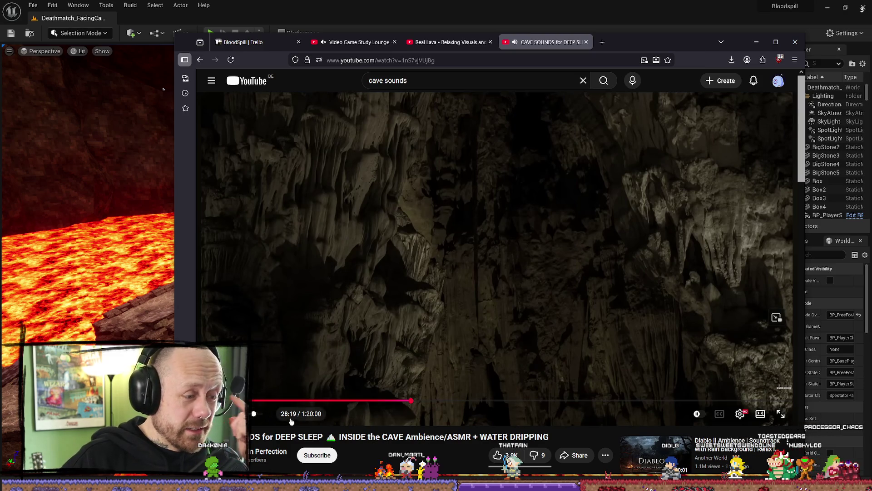
click(439, 316)
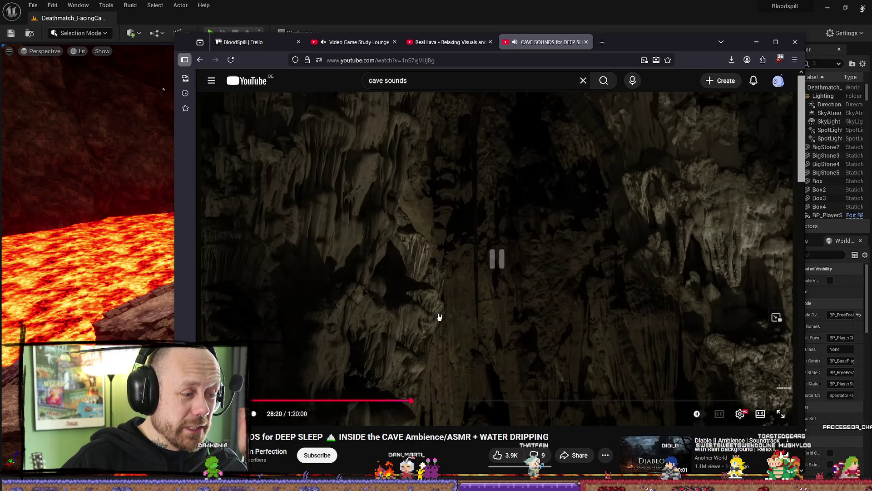
click(500, 295)
key(Left)
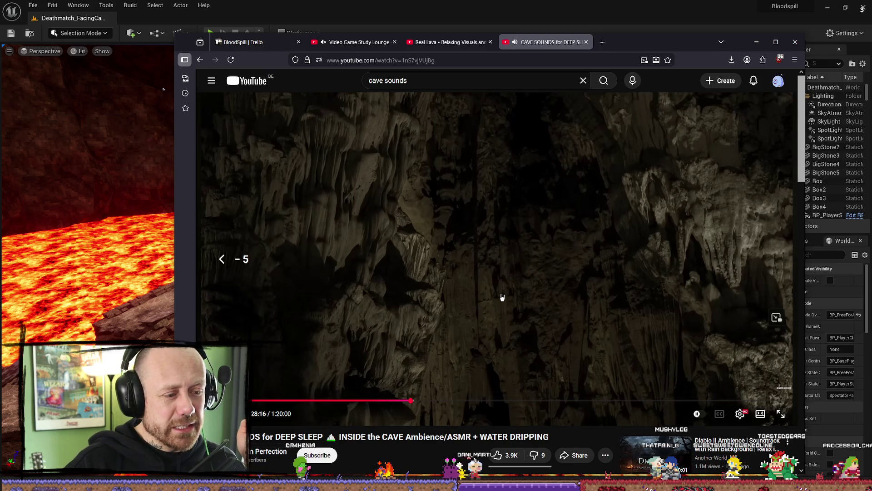
key(Left)
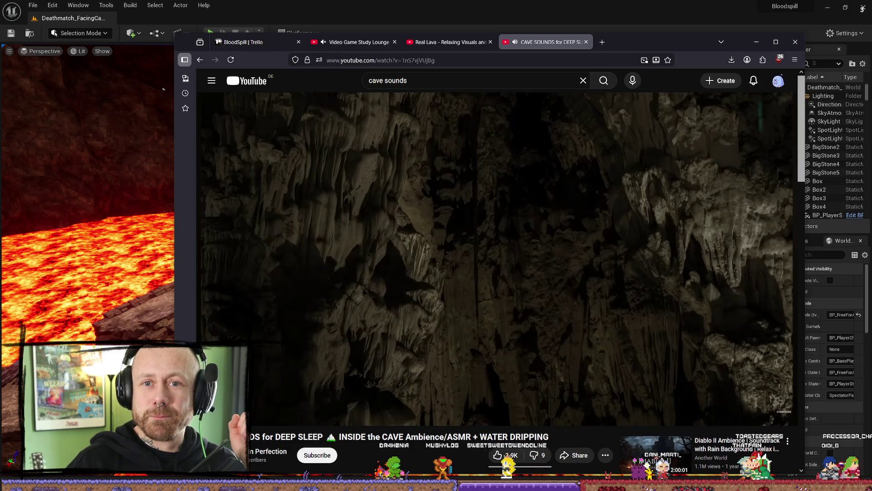
click(502, 296)
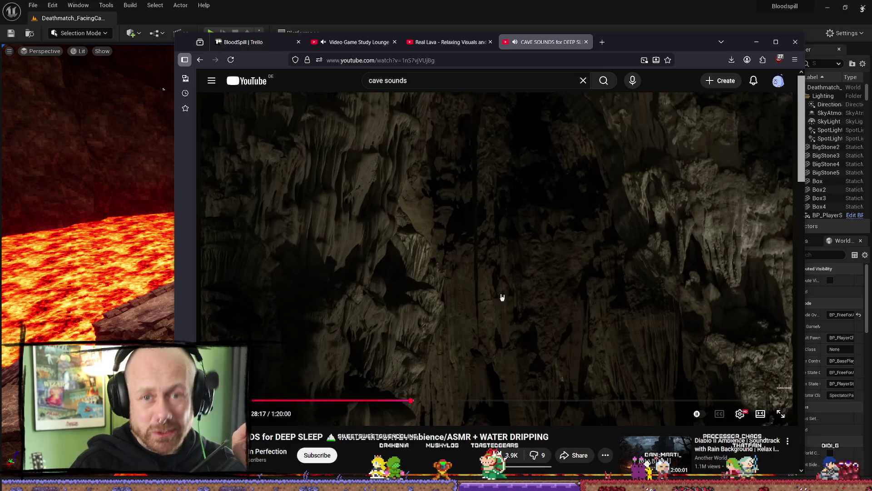
click(502, 296)
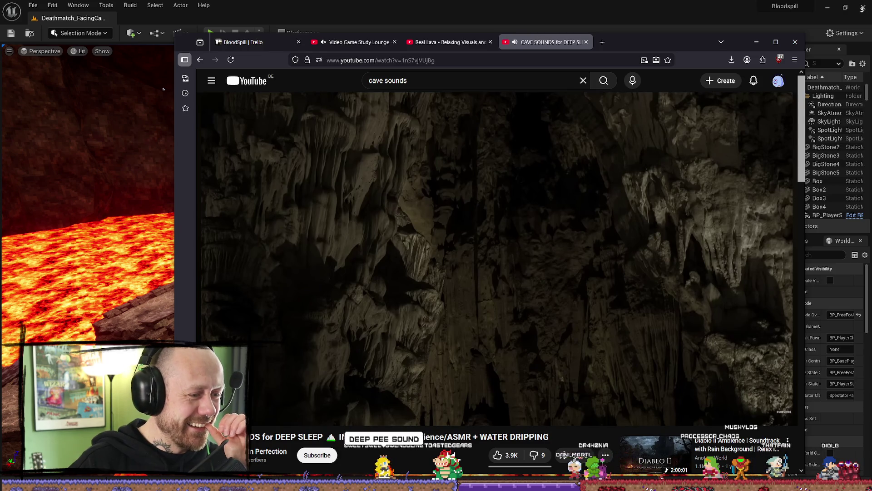
Skip forward through the video to about 32, then 35 minutes, then 1:07:13
key(Right)
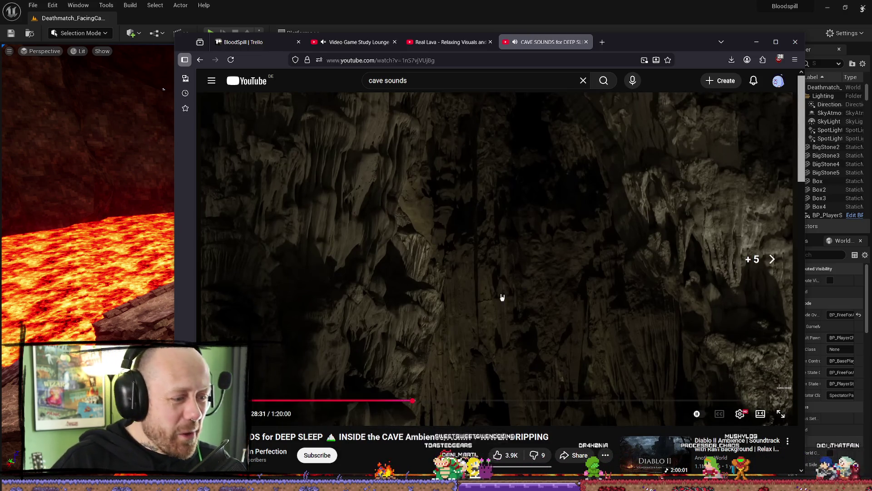
key(Right)
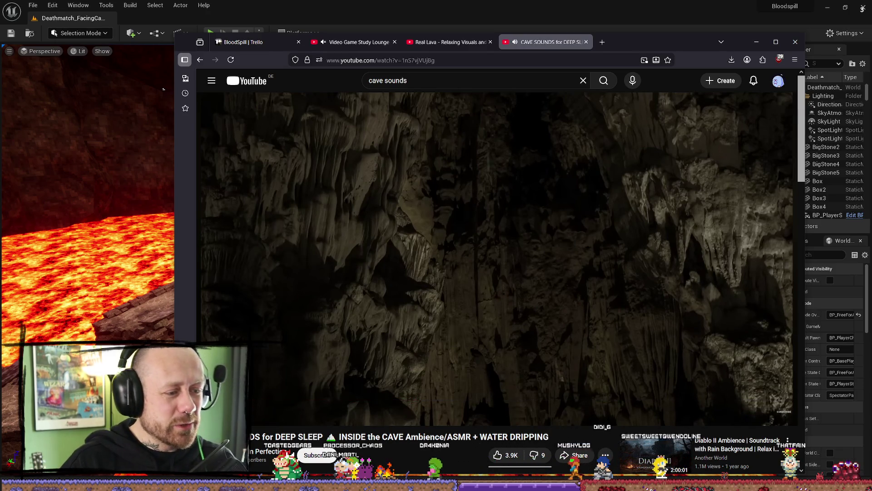
key(Right)
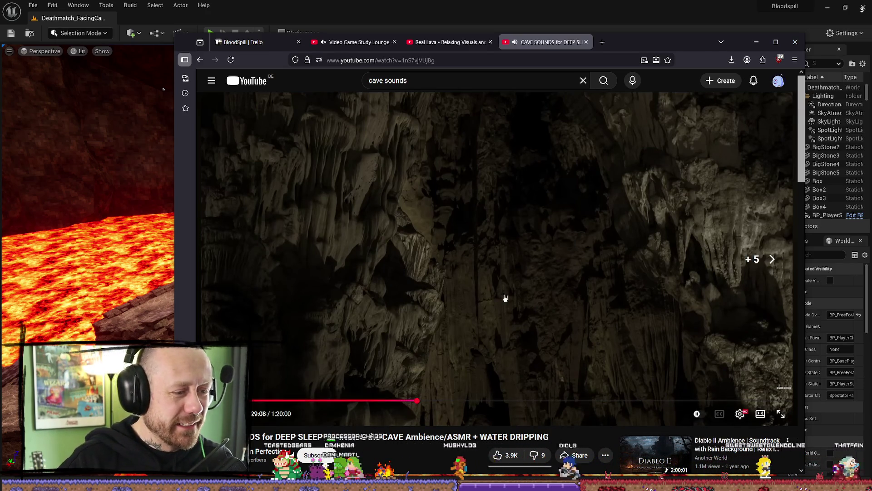
mouse_move(429, 400)
mouse_down()
mouse_move(597, 400)
mouse_move(440, 400)
mouse_up()
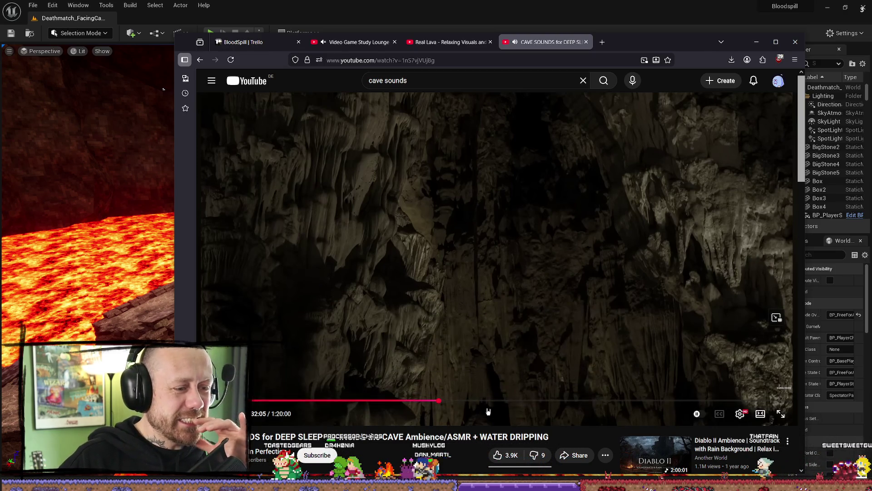
click(461, 401)
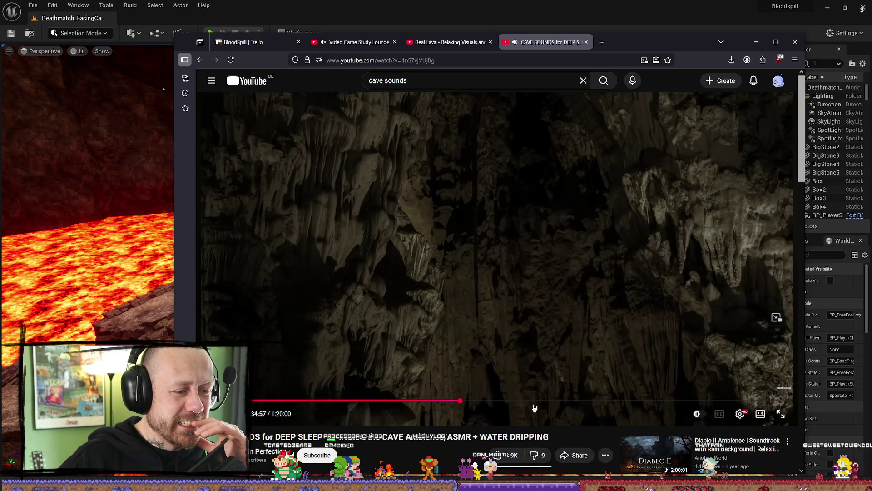
click(702, 402)
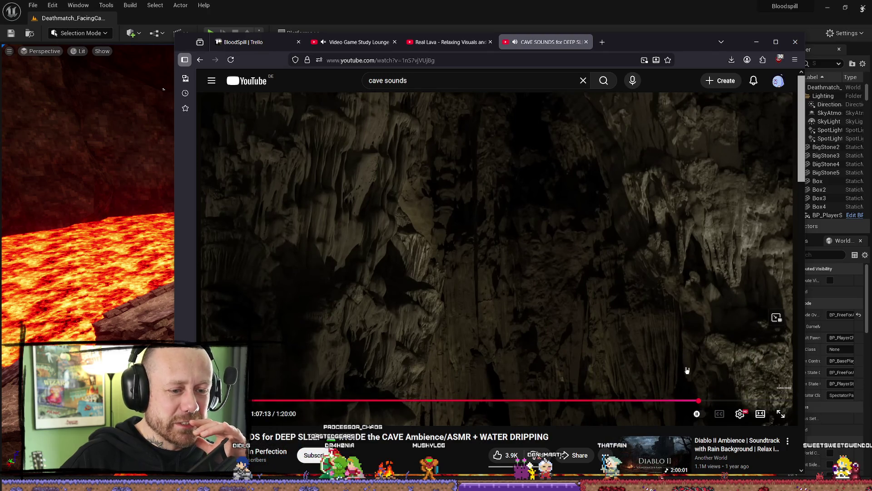
scroll(586, 346, down, 1)
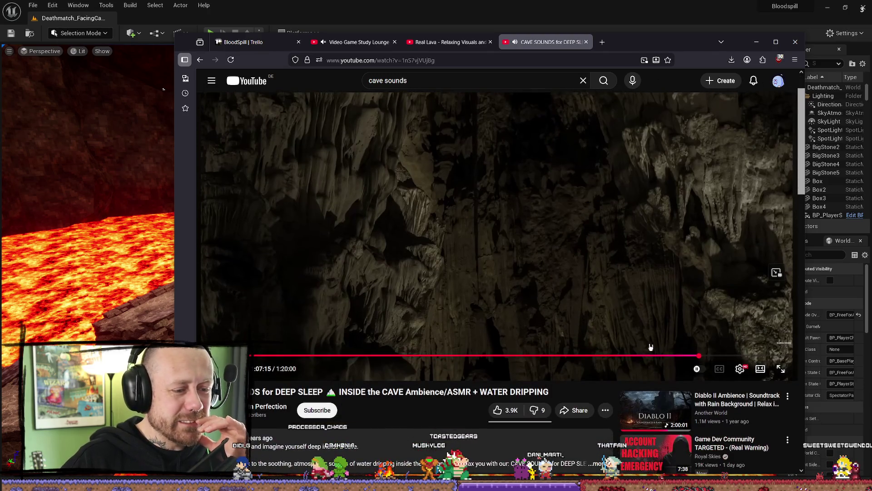
mouse_move(701, 355)
mouse_down()
mouse_move(689, 352)
mouse_move(722, 352)
mouse_move(678, 317)
mouse_up()
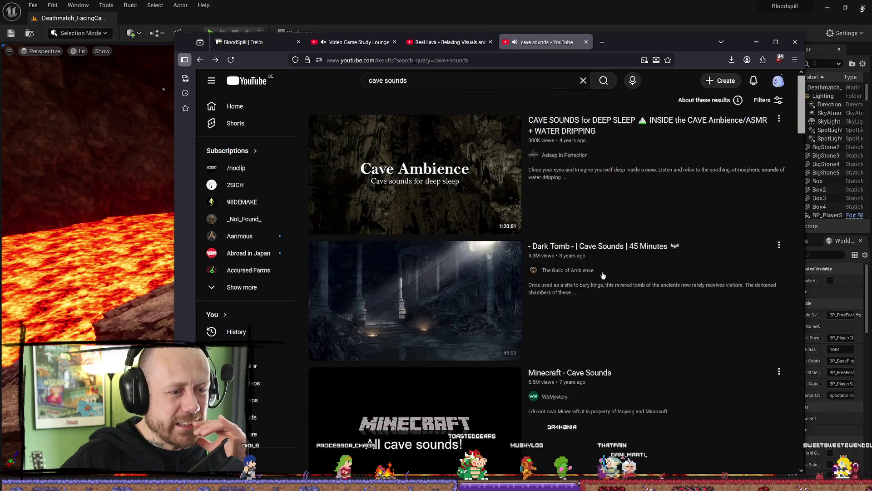
click(646, 249)
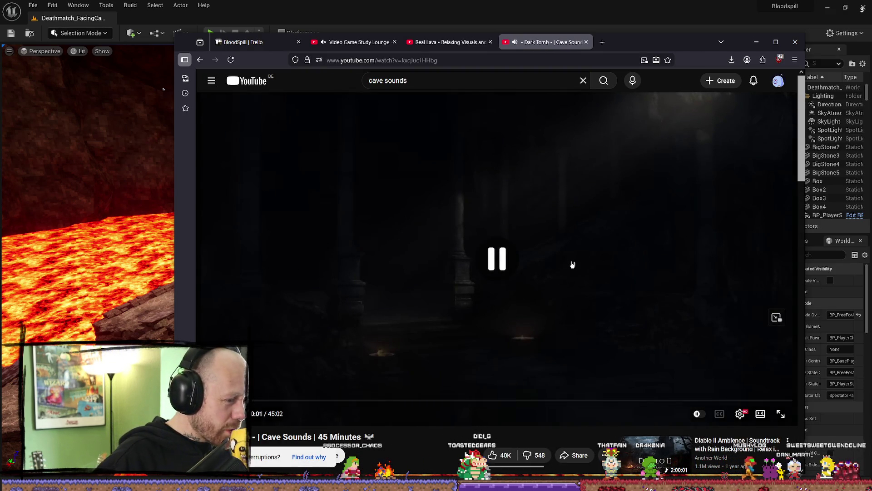
click(347, 402)
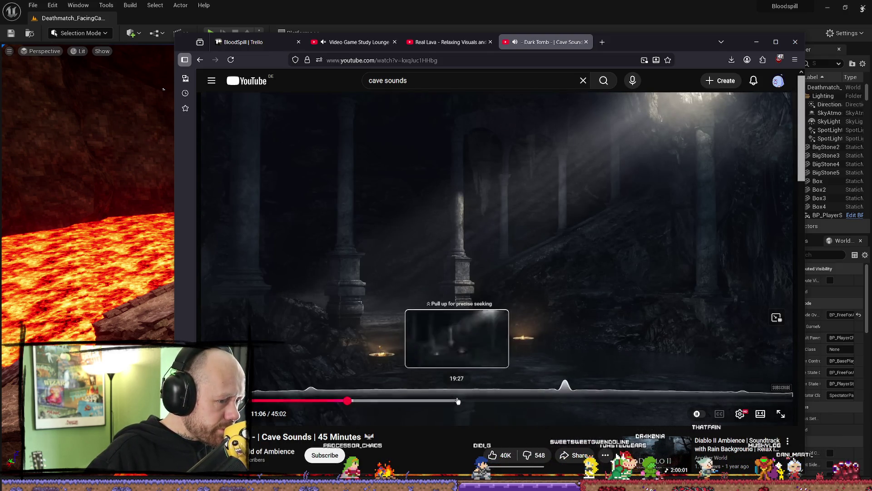
click(457, 400)
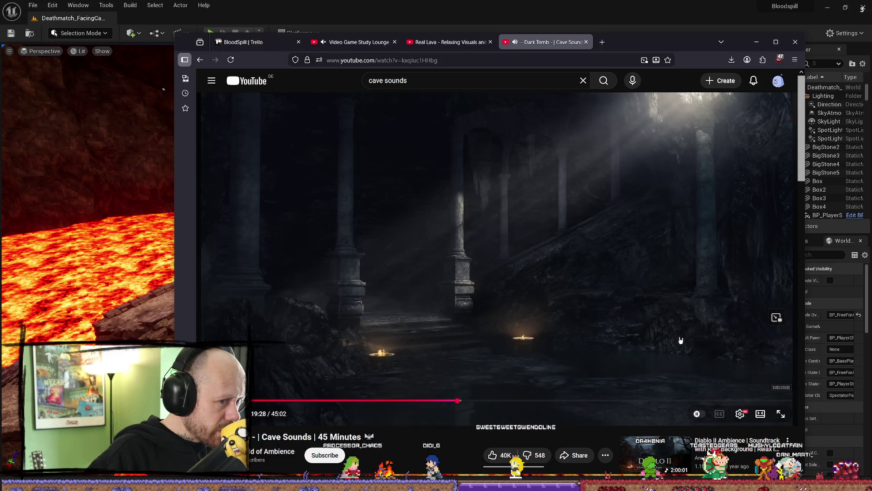
key(alt+Left)
scroll(659, 359, down, 5)
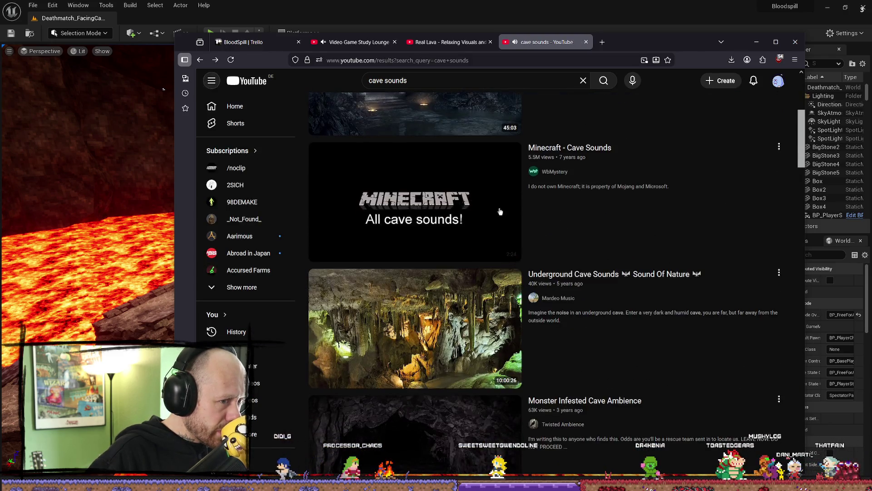
click(500, 212)
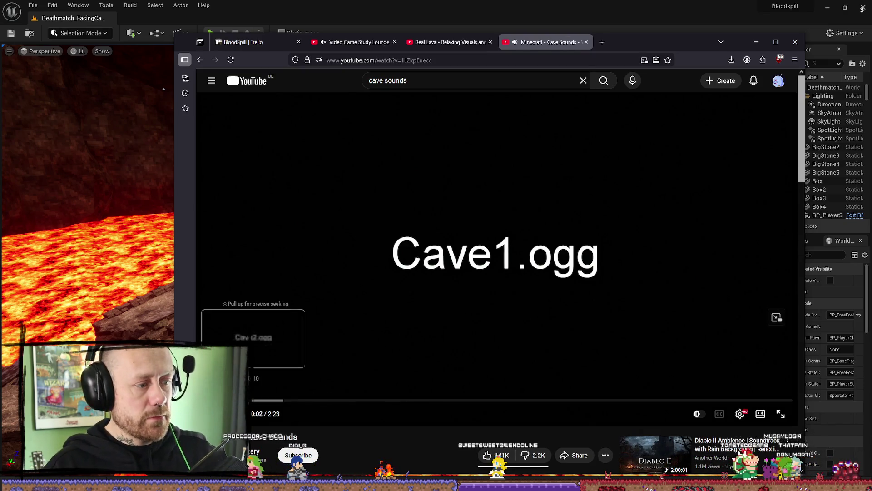
drag(253, 400, 253, 400)
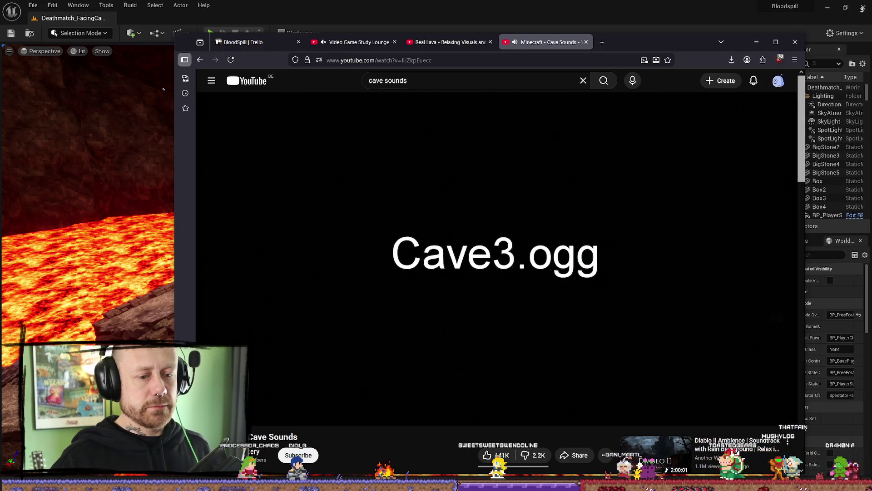
key(Right)
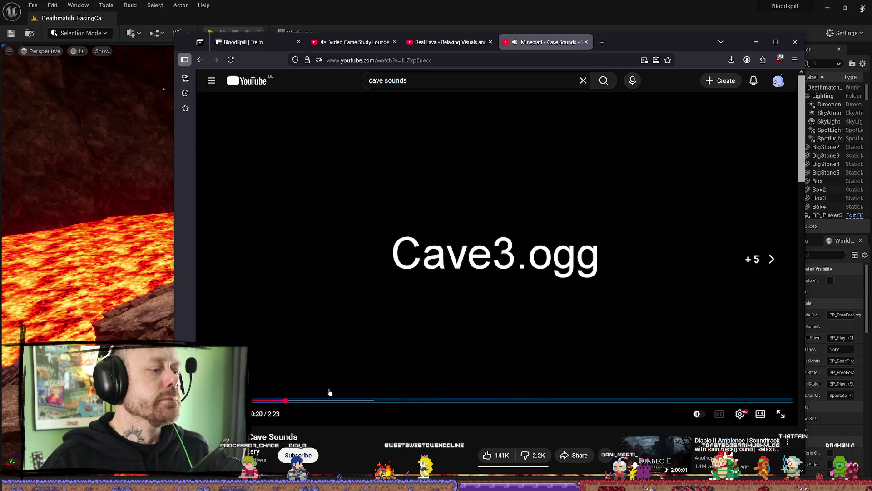
key(Right)
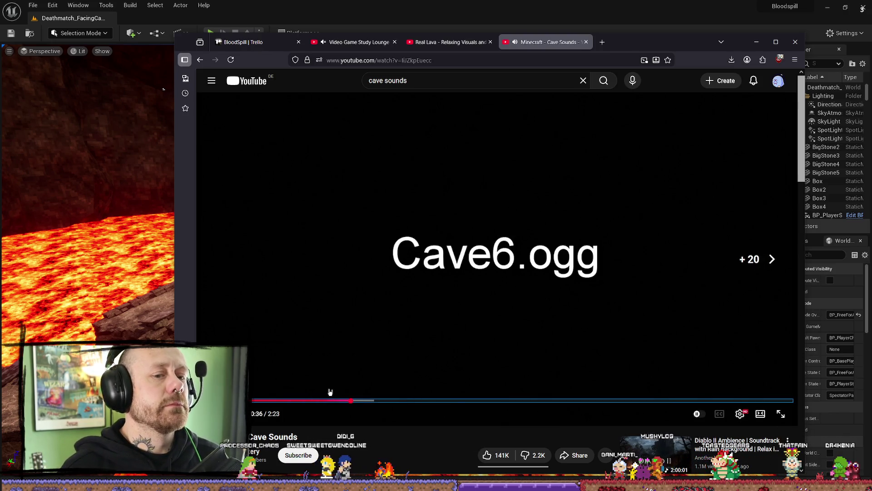
key(Right)
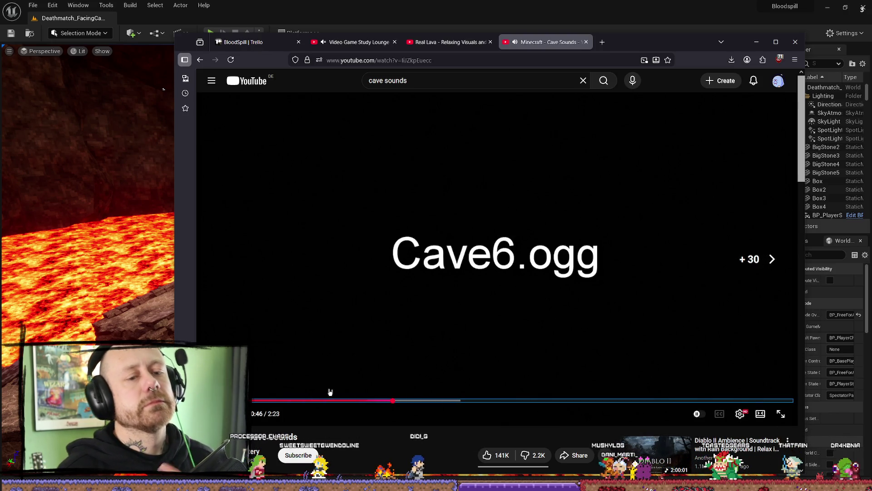
key(Right)
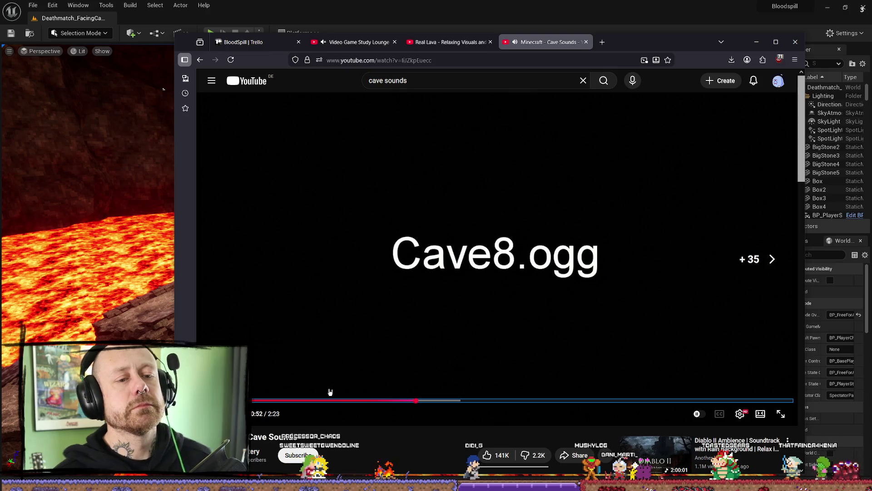
key(Right)
key(Right)
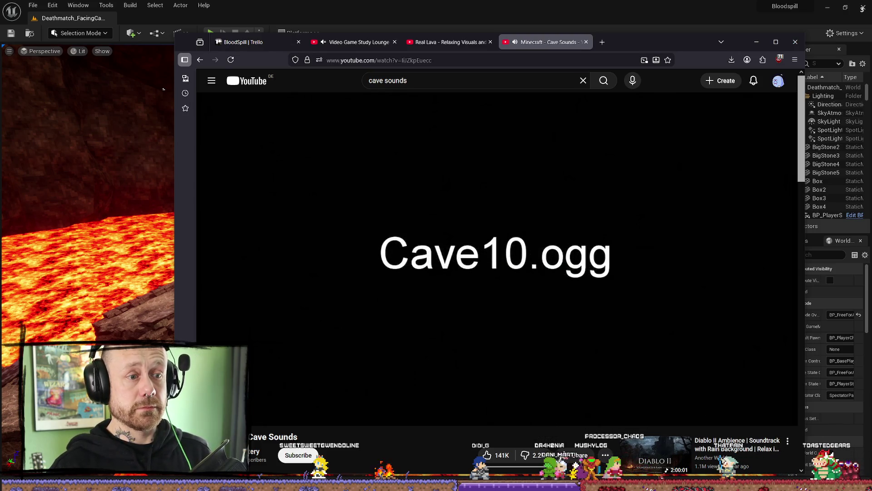
key(Right)
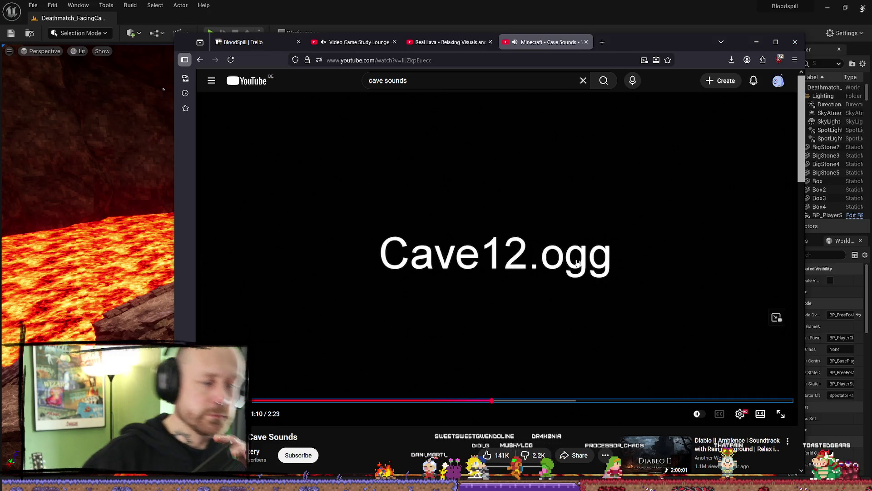
key(alt+Left)
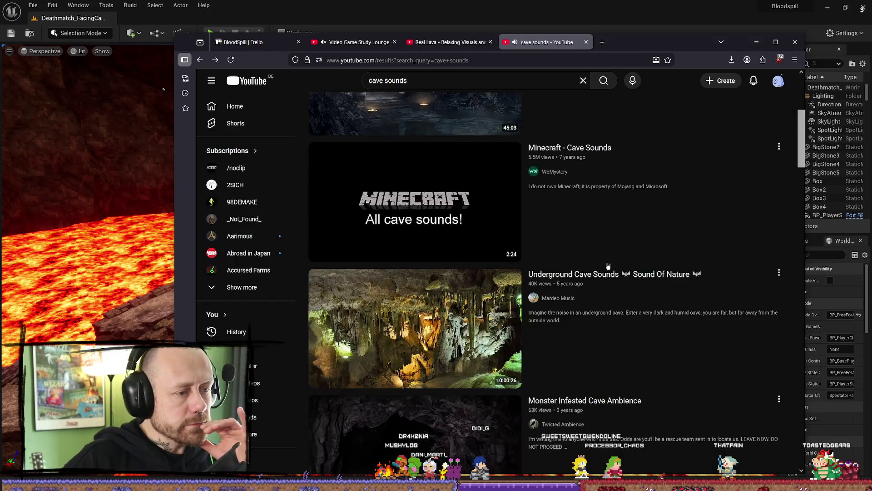
scroll(604, 272, down, 3)
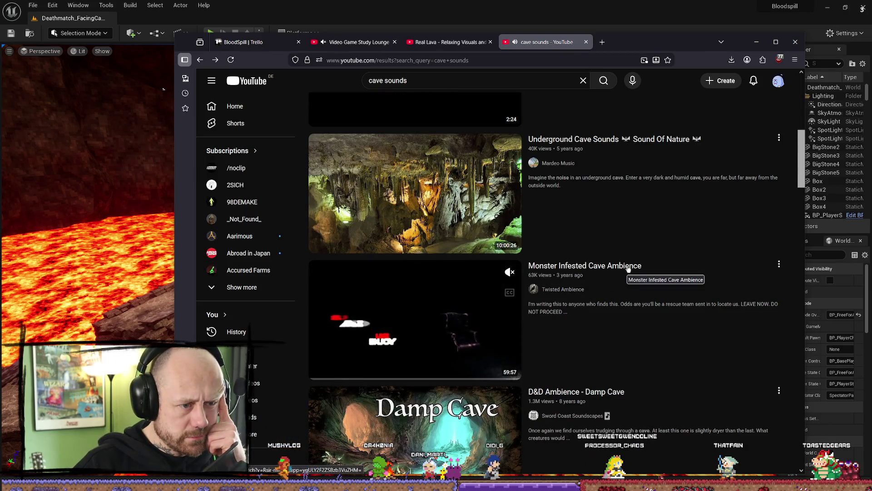
click(628, 268)
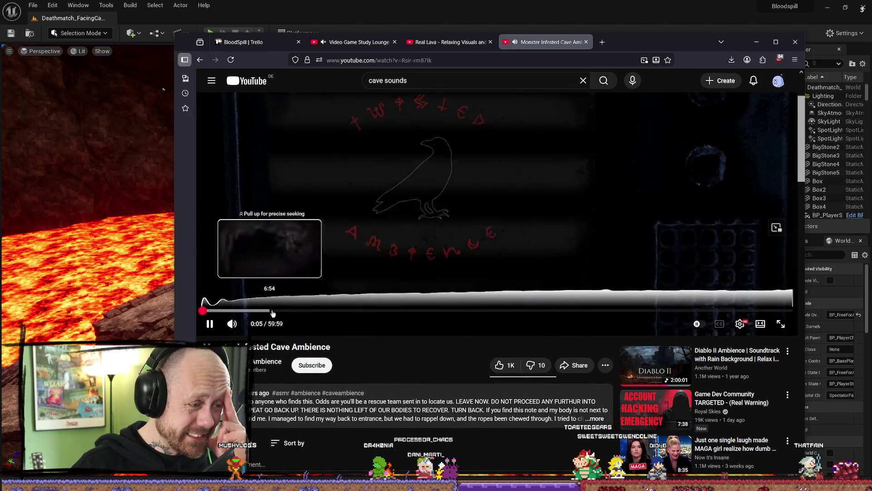
click(279, 310)
click(369, 310)
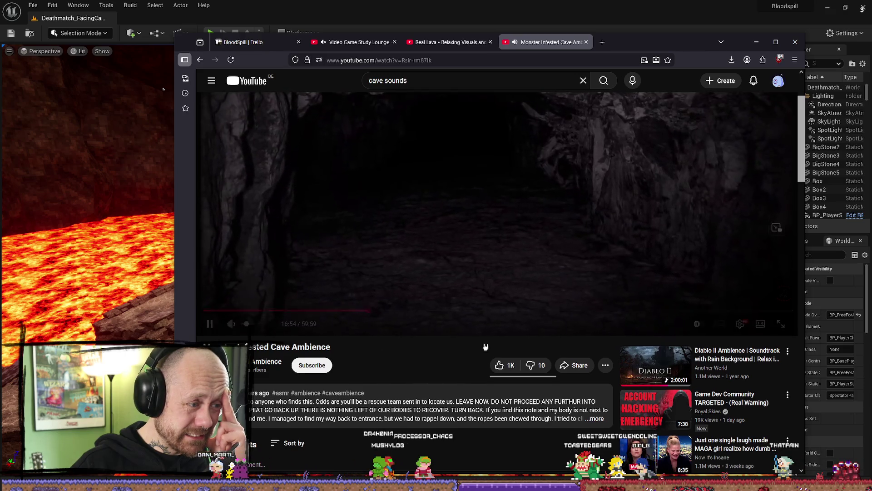
scroll(473, 343, down, 1)
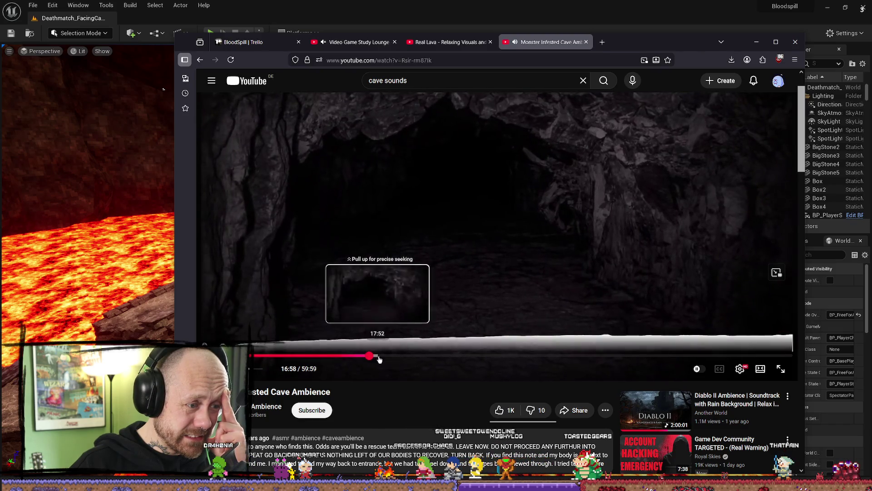
click(399, 356)
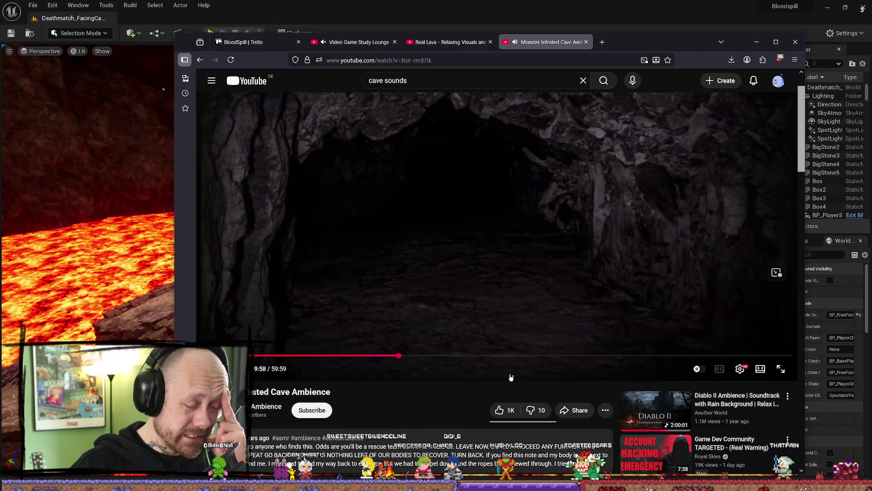
key(alt+Left)
scroll(439, 348, down, 2)
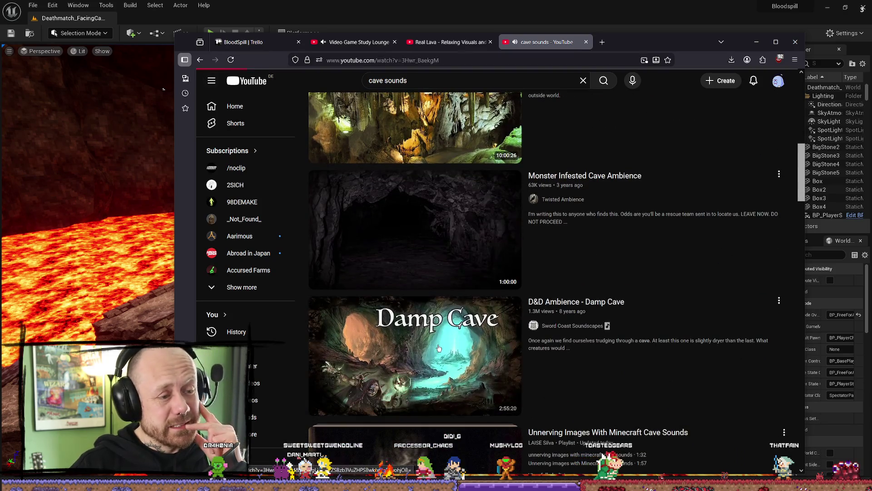
click(439, 348)
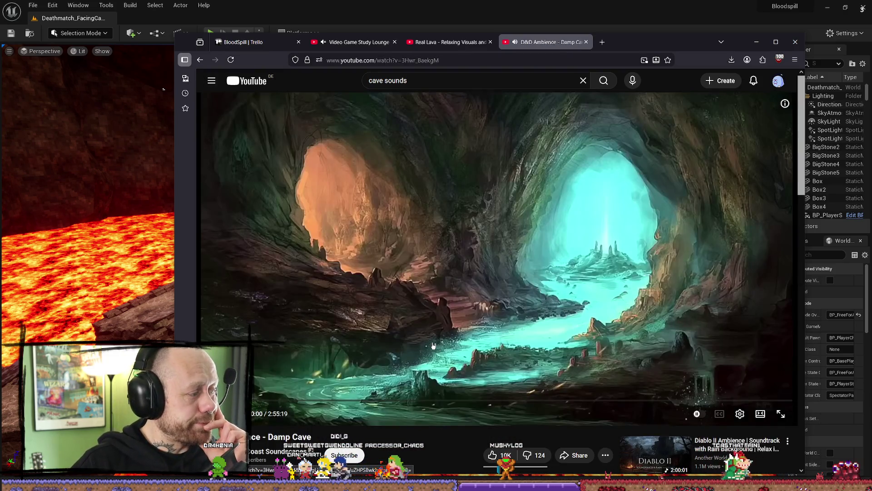
click(295, 401)
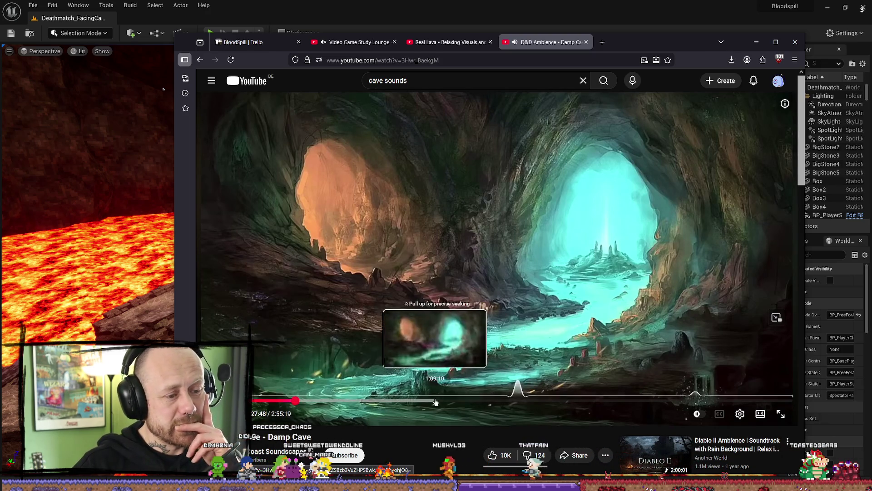
click(431, 401)
click(527, 400)
scroll(526, 356, down, 5)
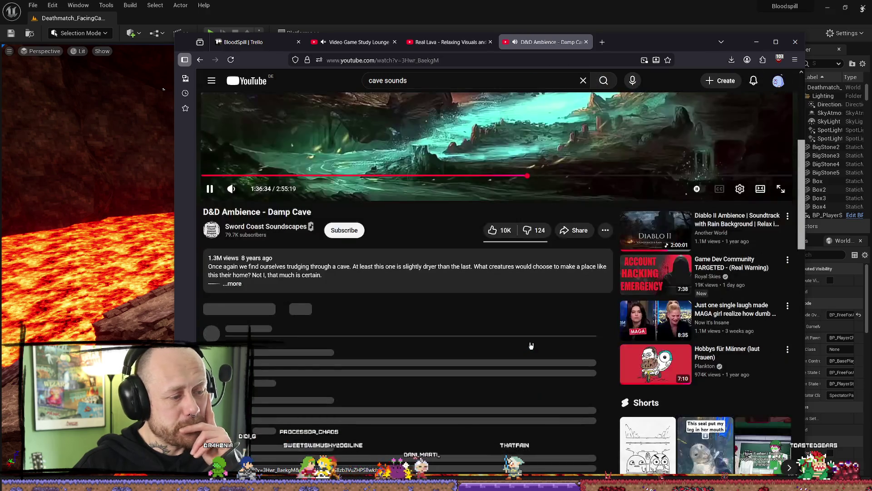
key(alt+Left)
scroll(519, 315, down, 5)
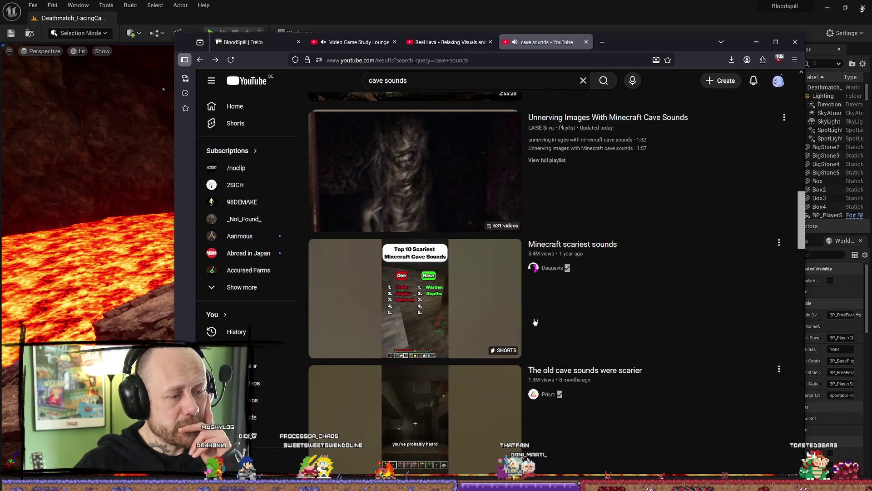
scroll(712, 309, up, 3)
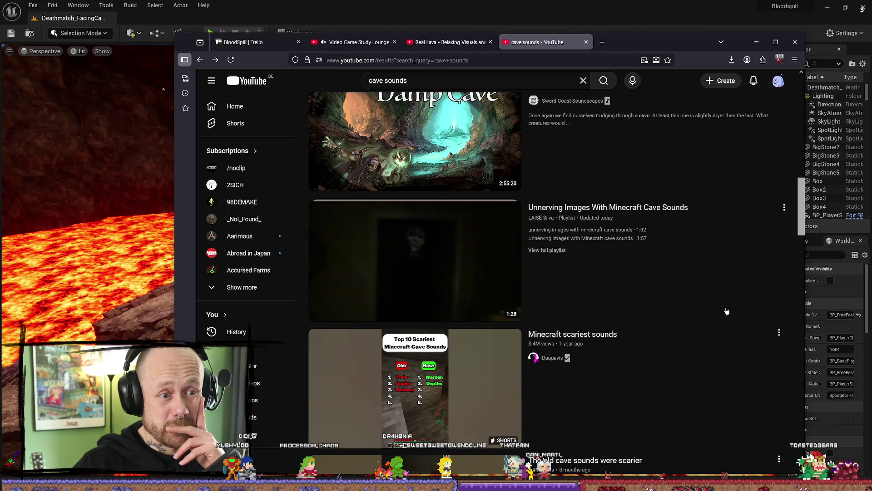
click(454, 277)
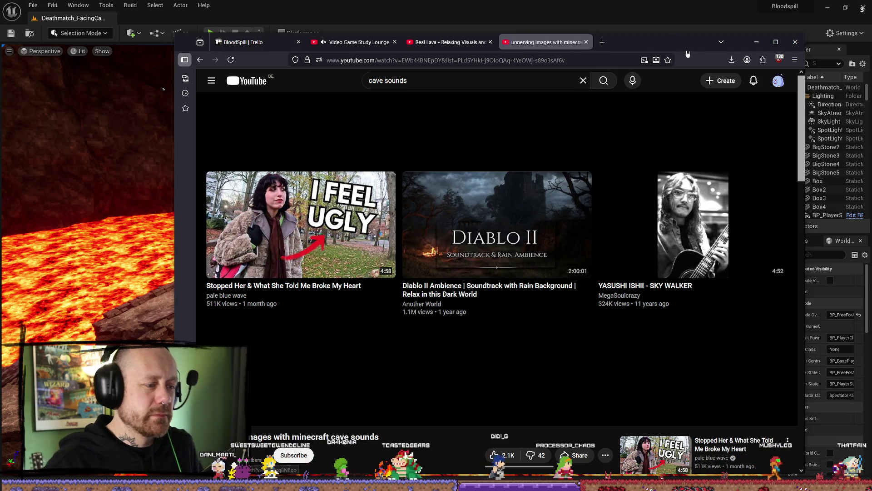
Close the Unnerving Images tab and scroll down to the 'lava cave sound' results
click(586, 43)
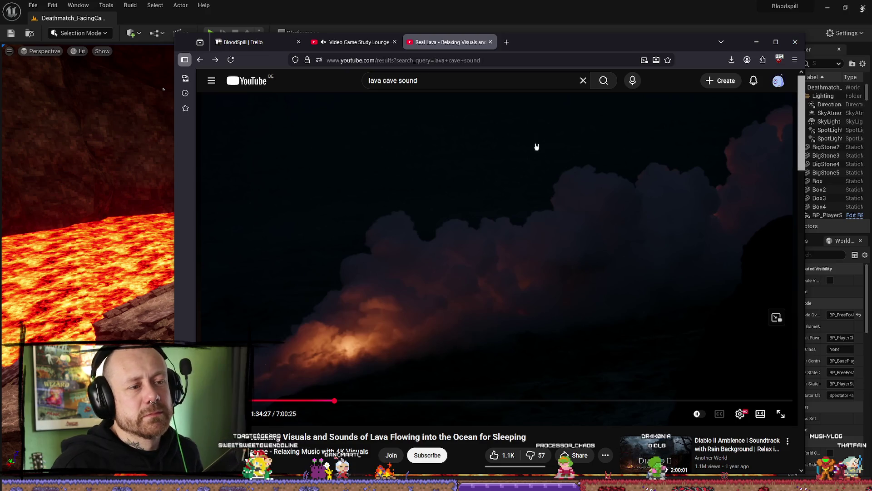
scroll(407, 296, down, 5)
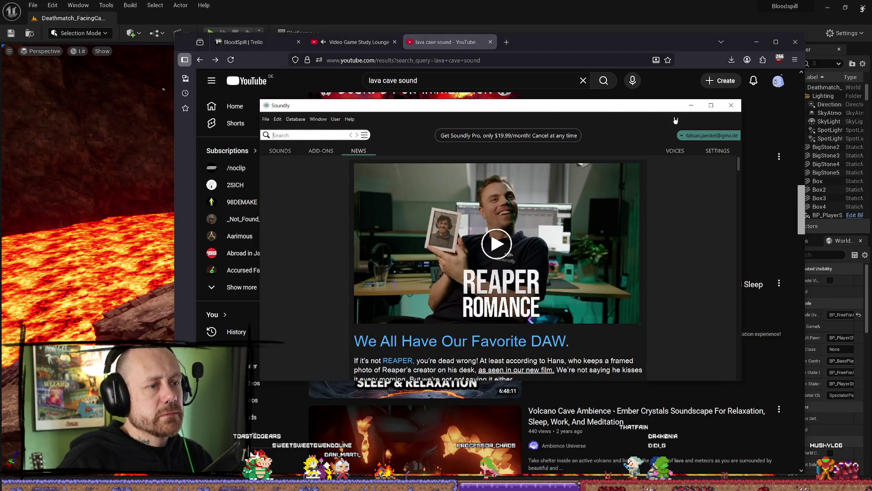
Close the Soundly window from its title bar
click(726, 108)
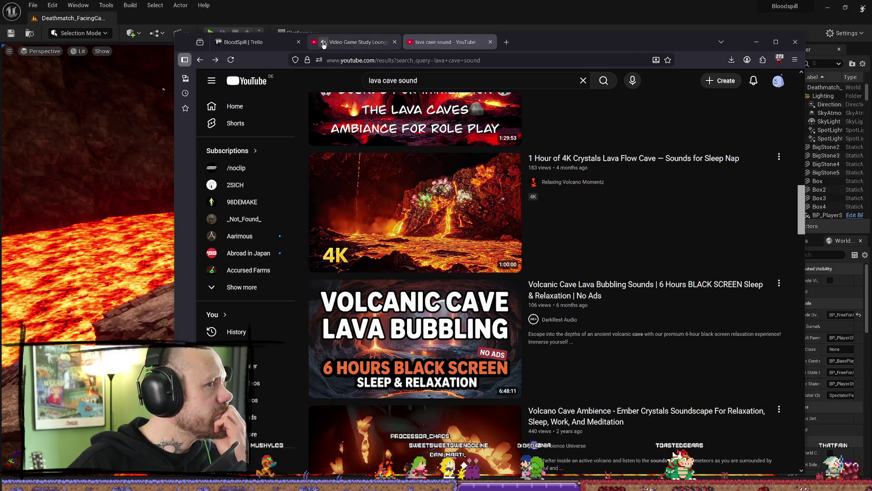
Switch to the Video Game Study Lounge stream, pause and resume it, and briefly view the Unreal level
key(ctrl+shift+Tab)
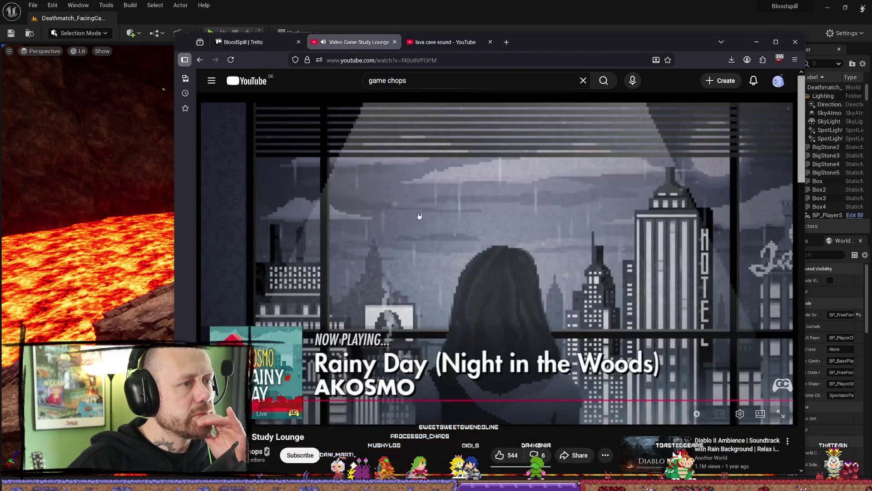
click(489, 247)
click(490, 246)
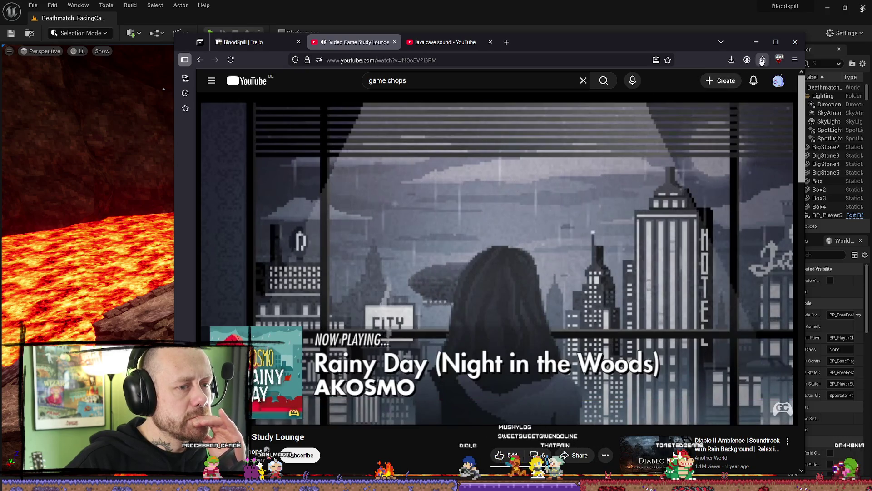
key(alt+Tab)
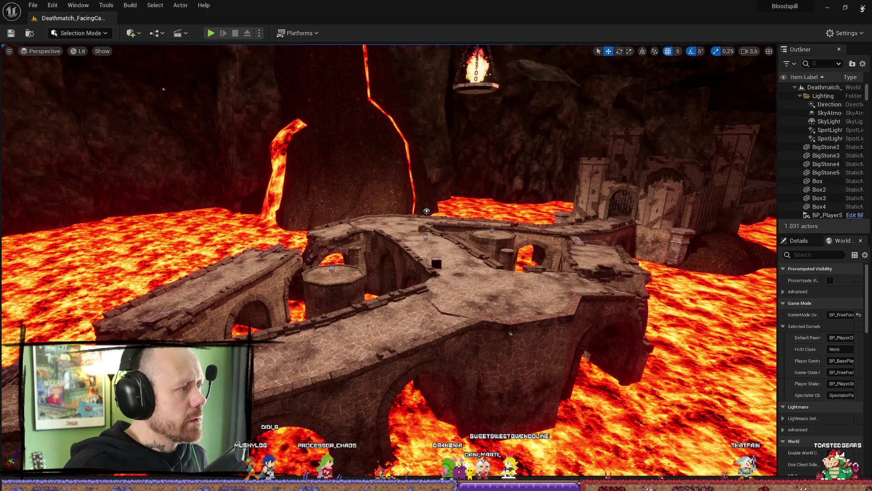
key(alt+Tab)
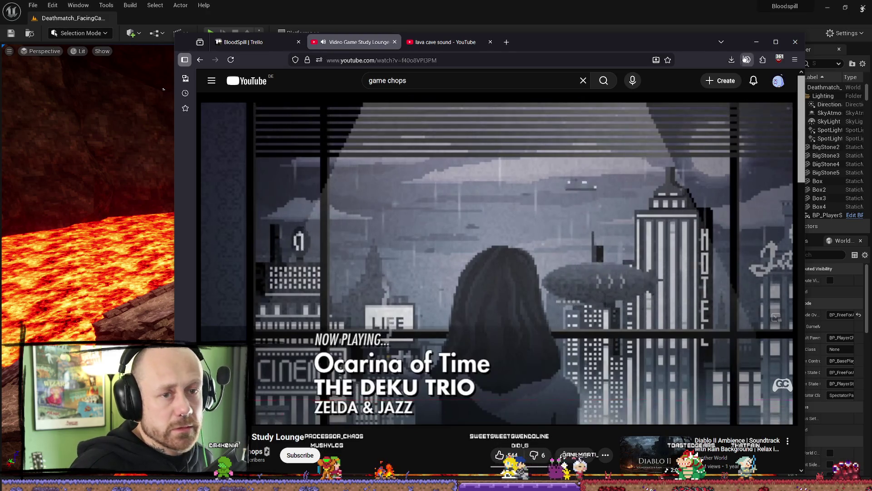
Hide the browser to view the lava deathmatch level, then bring the browser back
key(alt+Tab)
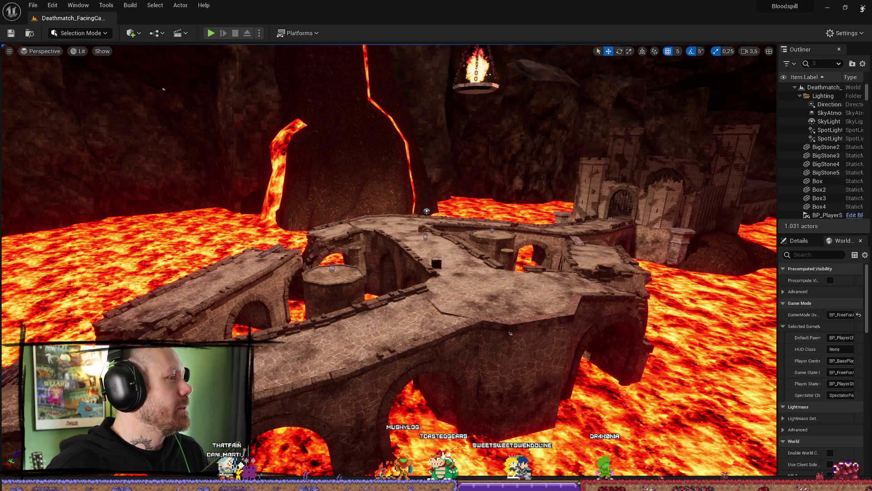
key(alt+Tab)
On the BloodSpill board, move 'Deathmatch played count is RIP' to Done, mark it complete, and minimize the browser
click(257, 41)
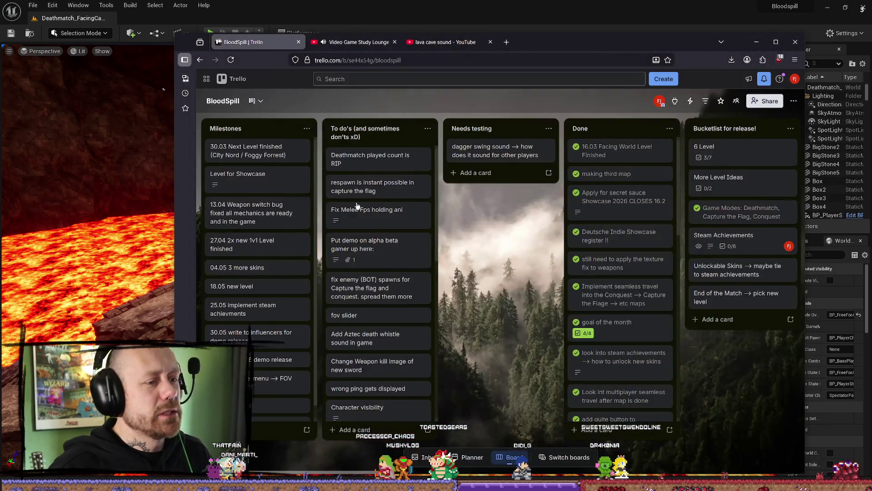
drag(379, 159, 612, 156)
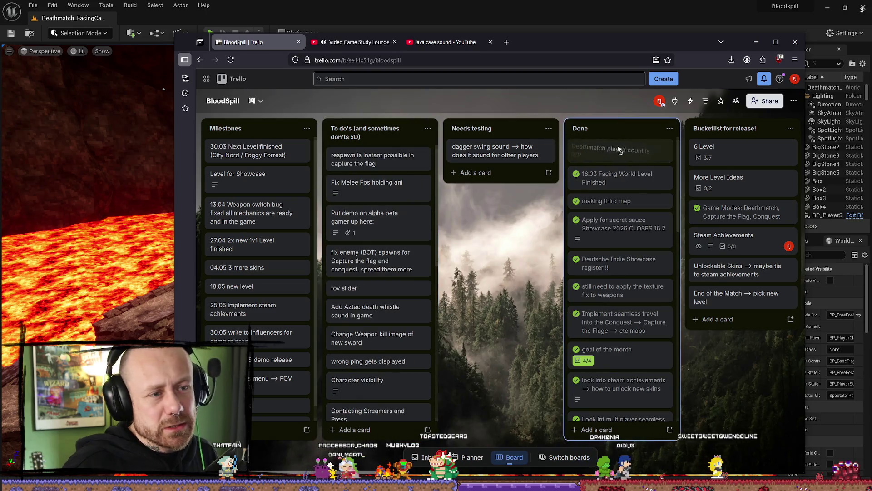
click(575, 146)
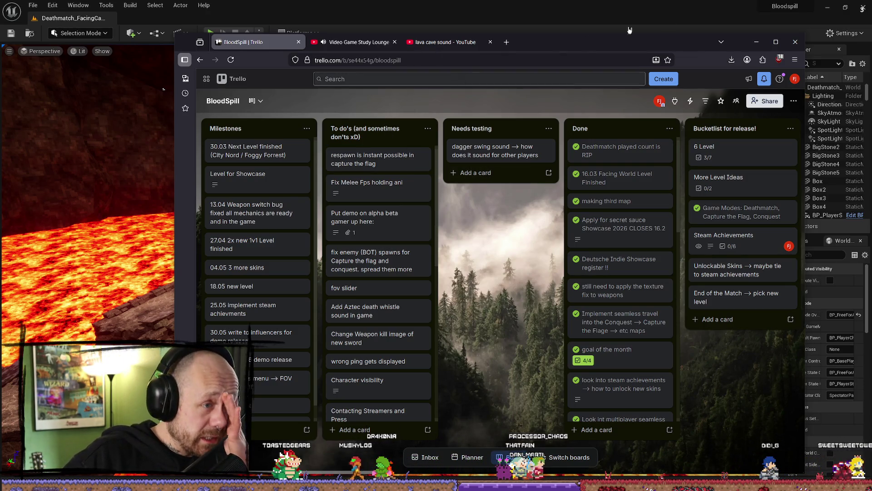
click(756, 42)
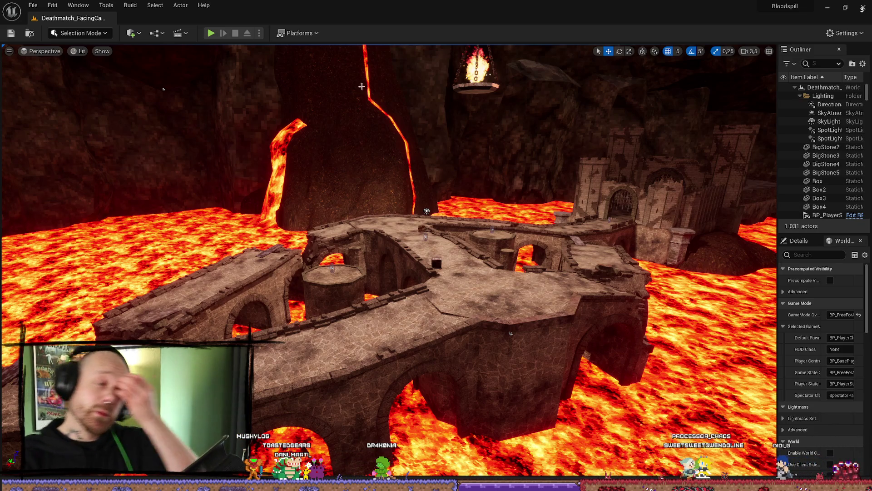
Open the Content Drawer at FPS/UI and clear the Texture filter and searches to list all UI folders
key(ctrl+space)
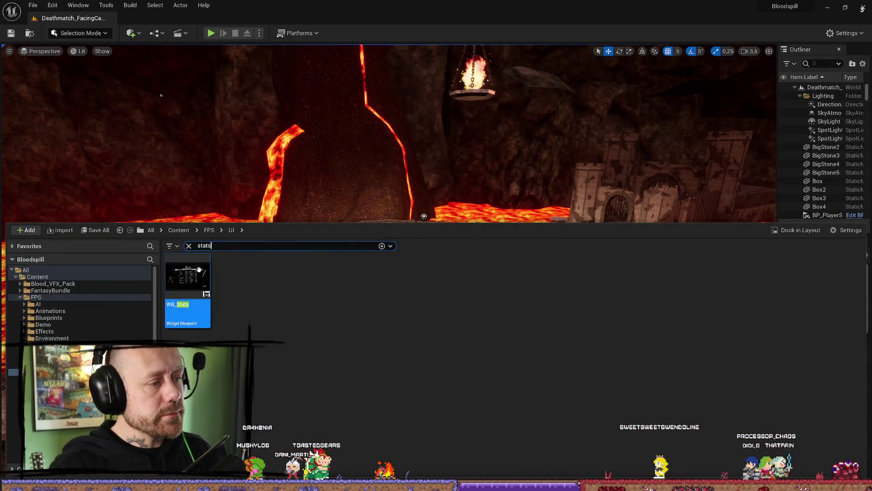
click(189, 246)
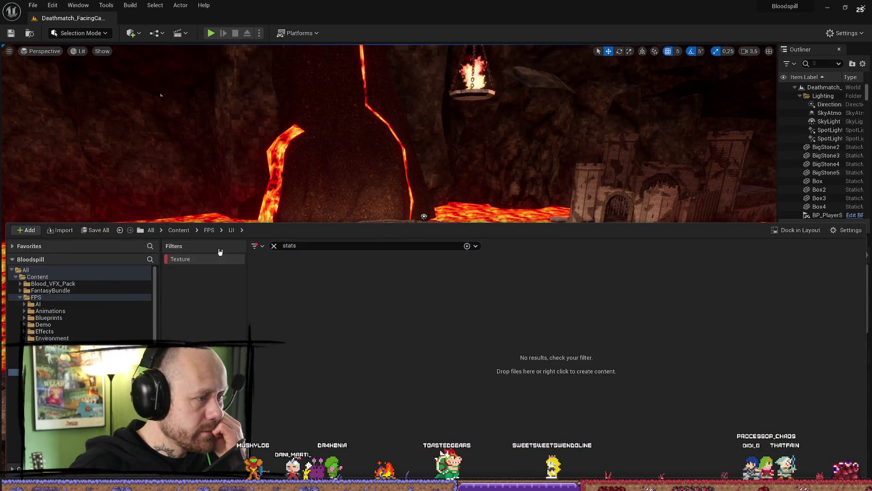
click(254, 246)
click(302, 247)
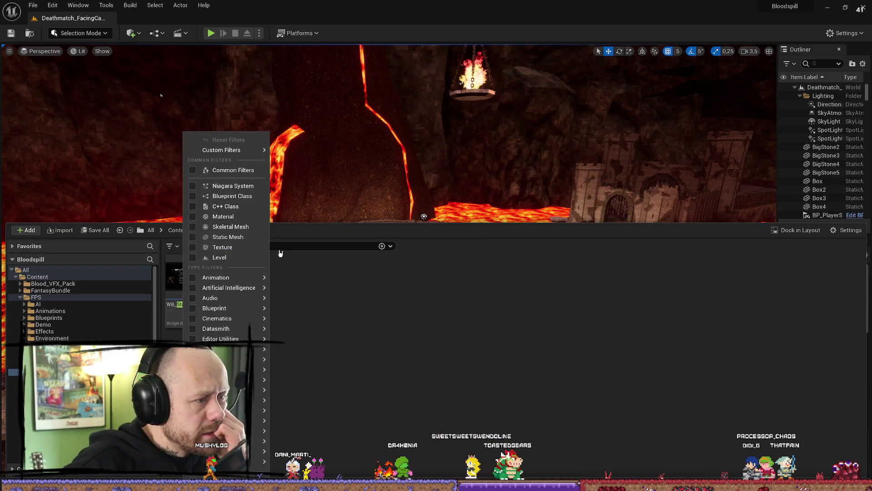
click(189, 246)
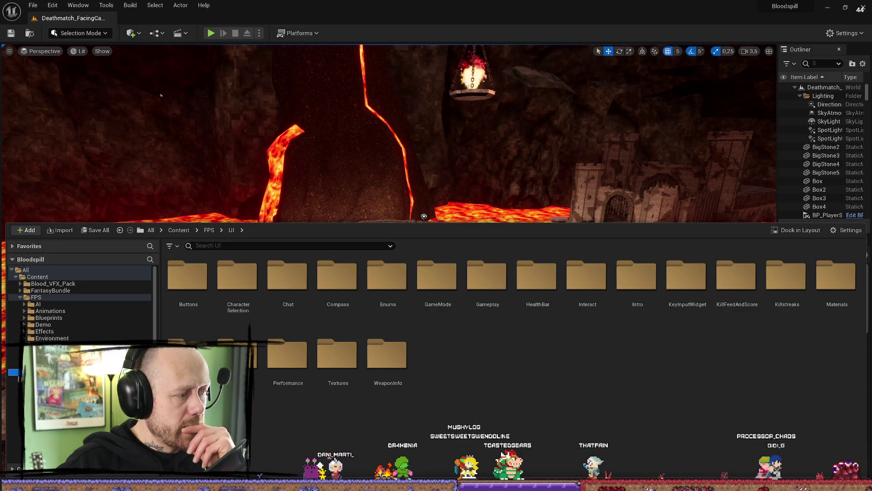
click(236, 244)
text(h)
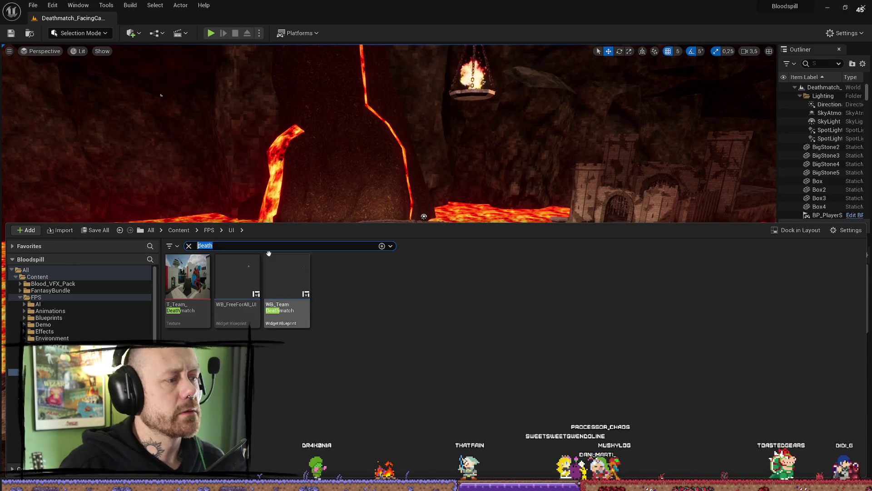
click(188, 245)
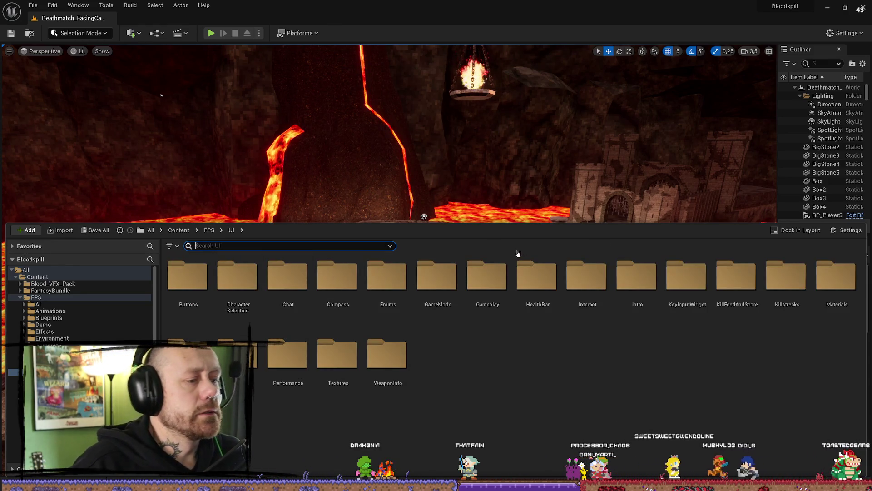
Browse through GameMode to the Gameplay folder and open the WB_SpectateMatch widget
double_click(437, 280)
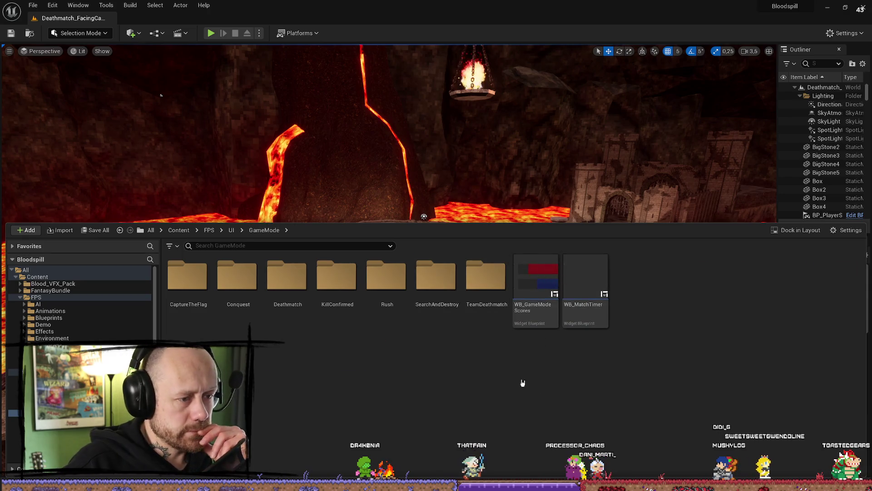
key(alt+Left)
double_click(485, 277)
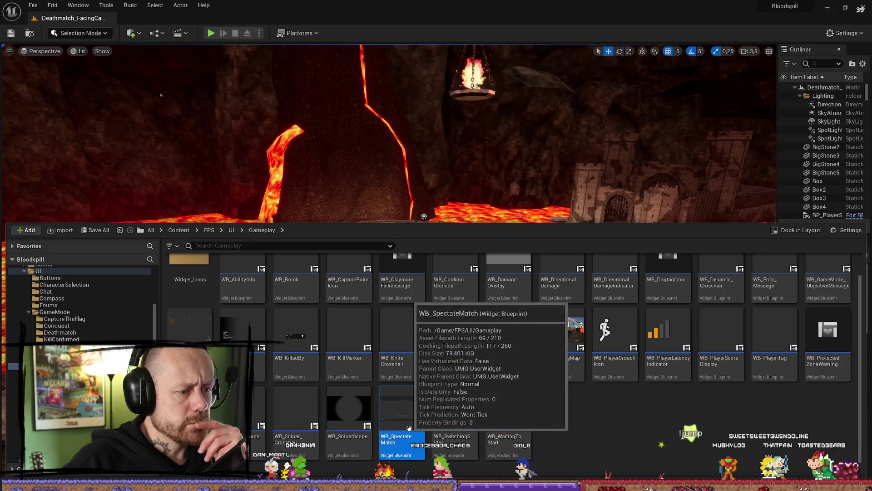
double_click(408, 429)
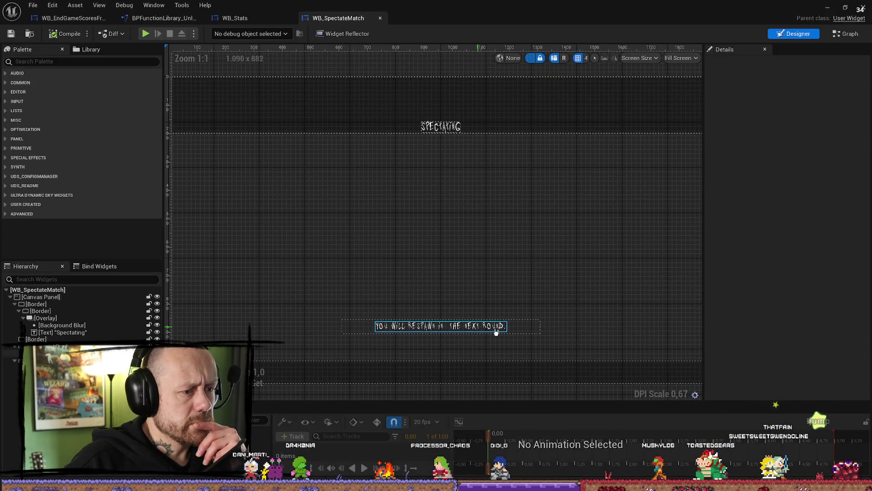
Inspect WB_SpectateMatch's Event Graph at its RemoveWidget and On Released (LeaveButton) events
click(853, 36)
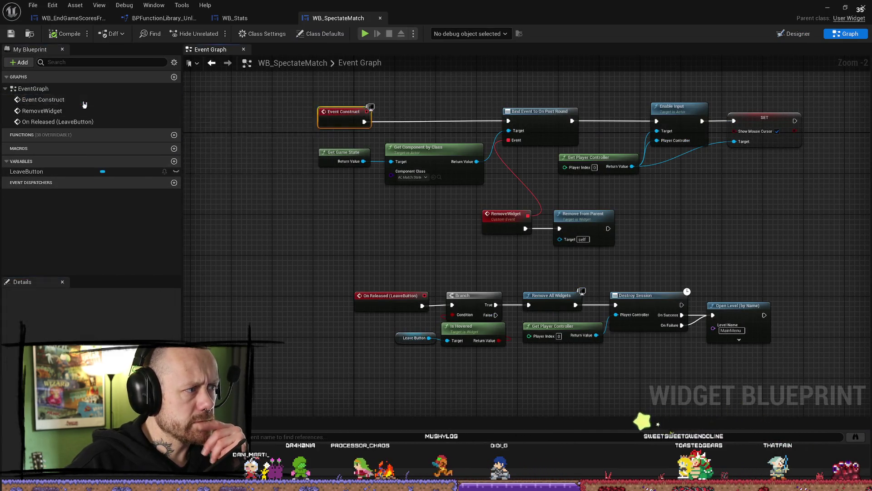
double_click(62, 111)
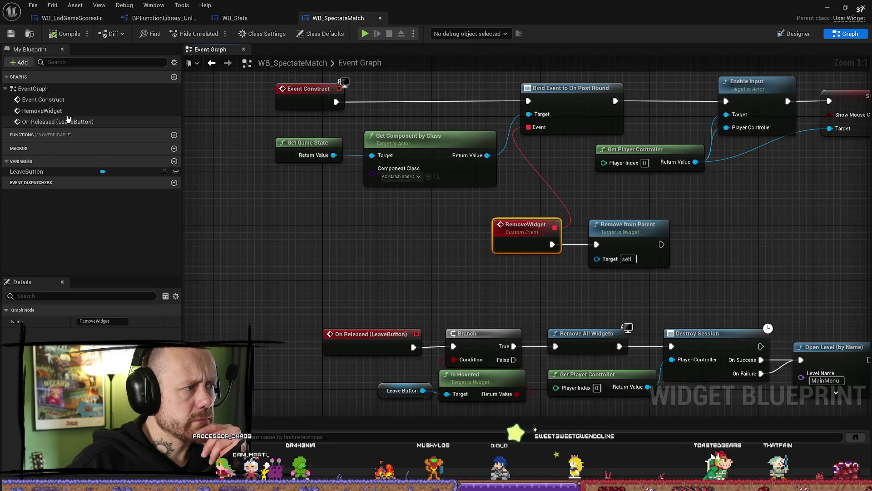
double_click(68, 122)
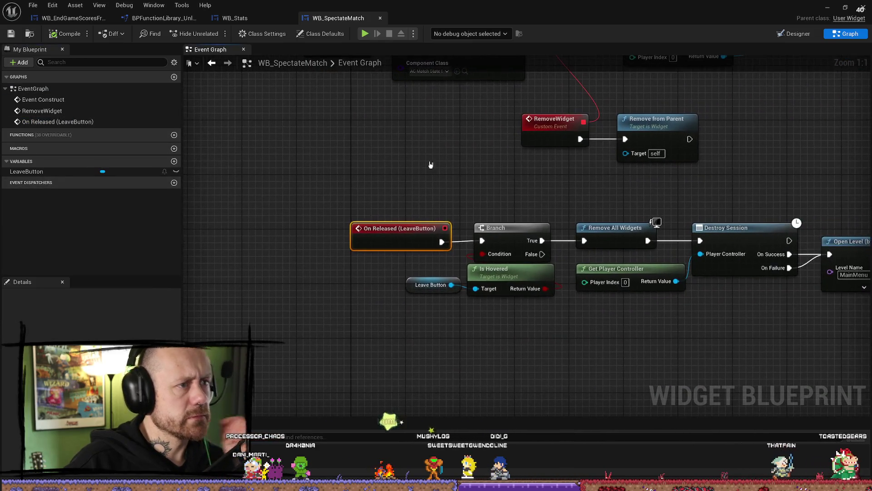
key(ctrl+space)
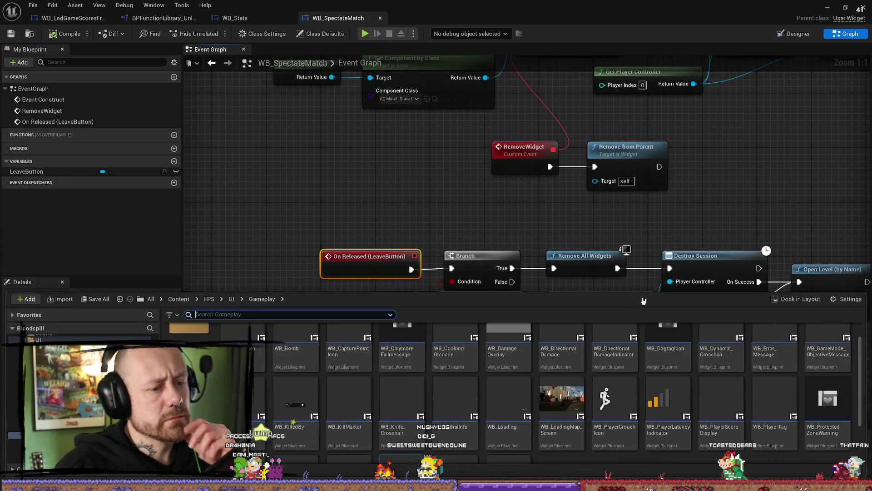
key(ctrl+space)
scroll(661, 186, down, 5)
scroll(664, 192, up, 3)
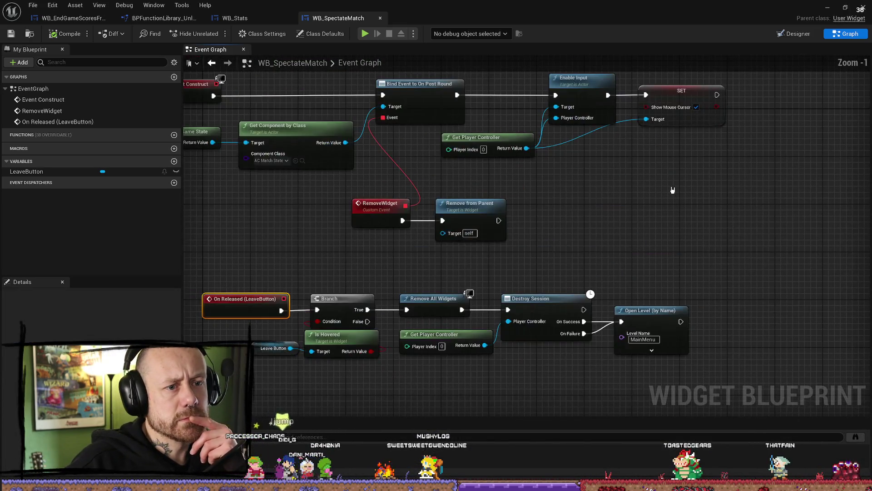
scroll(656, 214, up, 1)
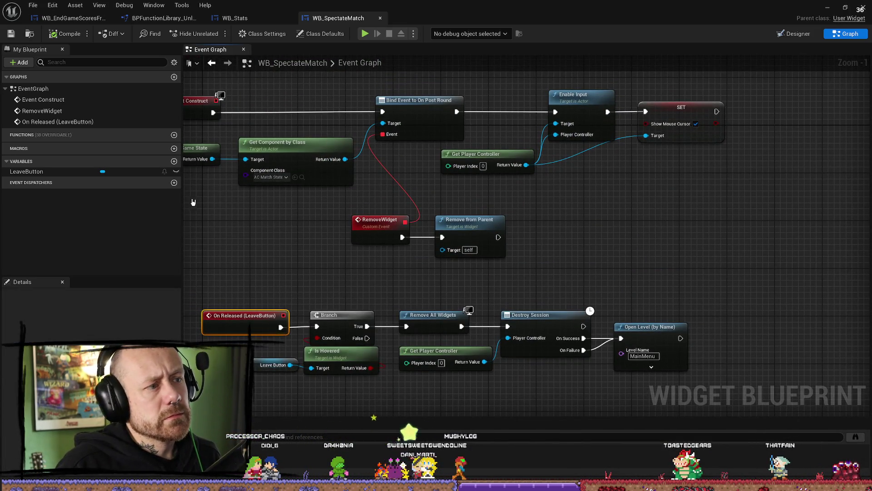
Browse the Content Drawer to UI > CharacterSelection and open WB_CharacterSelection
key(ctrl+space)
scroll(681, 424, down, 2)
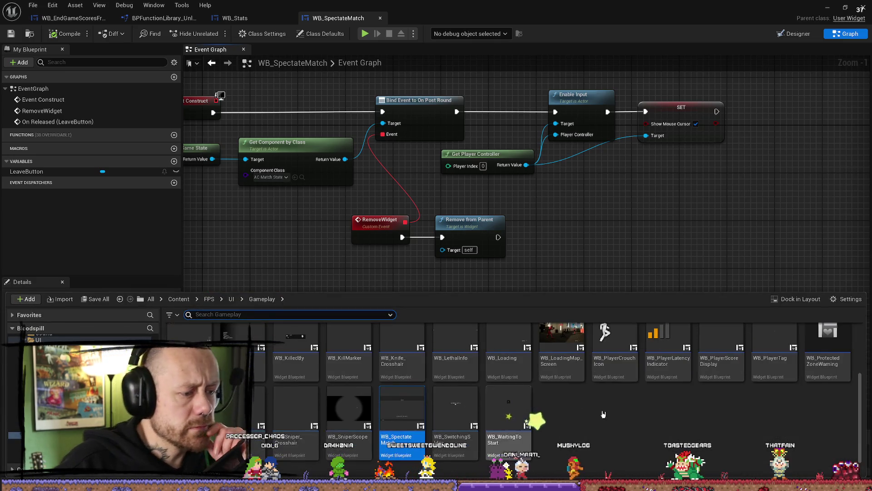
scroll(636, 407, up, 2)
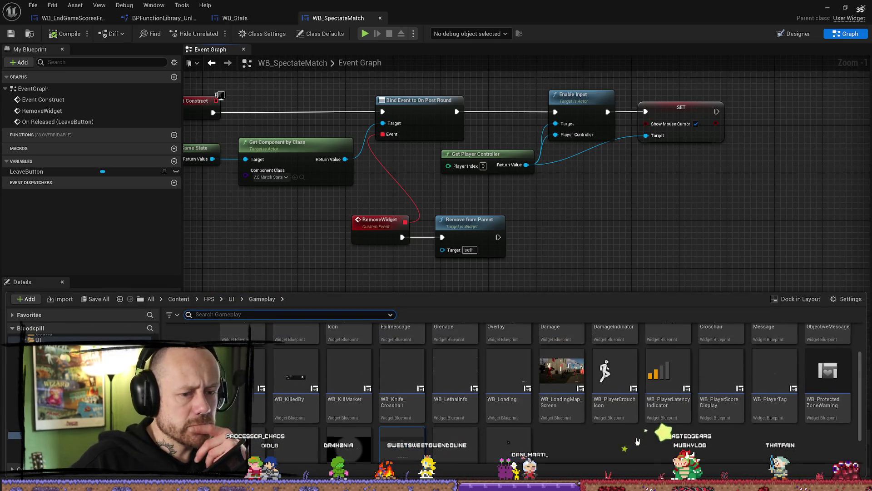
scroll(688, 406, up, 1)
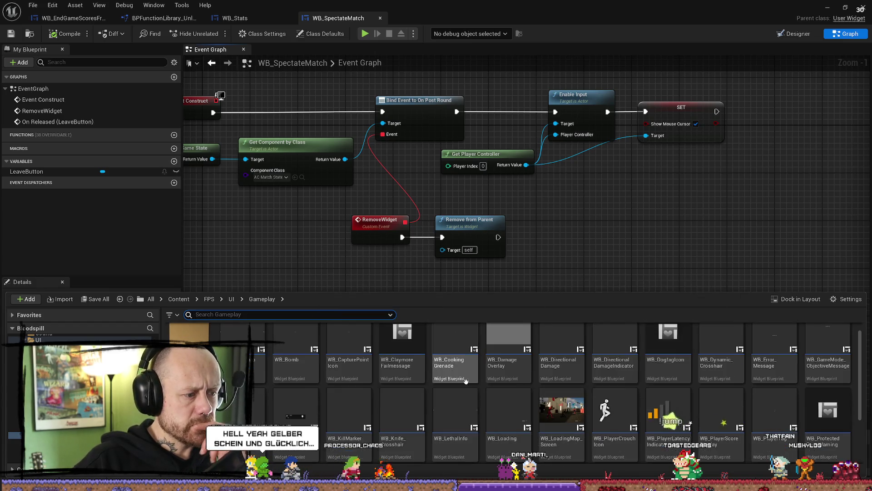
scroll(531, 396, down, 1)
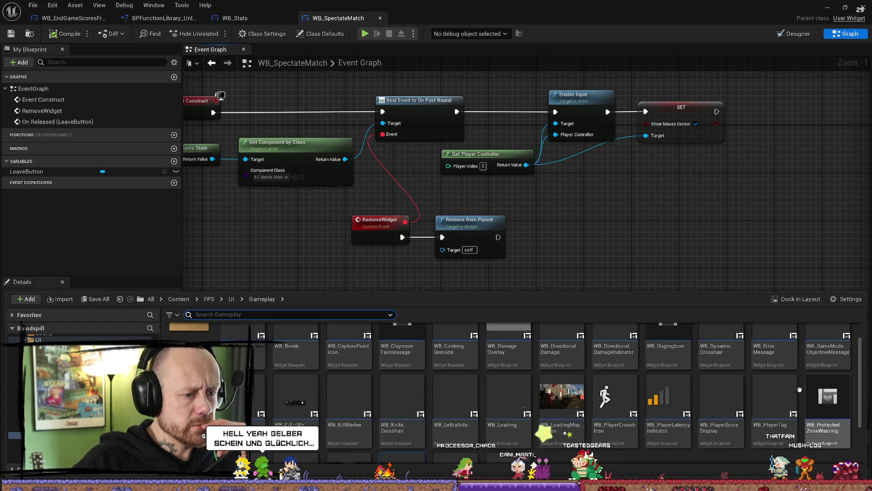
scroll(767, 390, down, 2)
scroll(767, 388, down, 1)
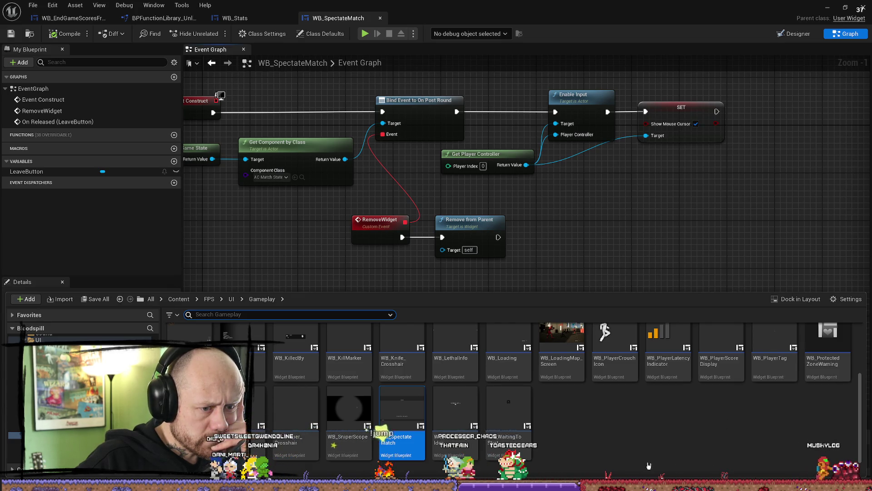
scroll(649, 466, up, 2)
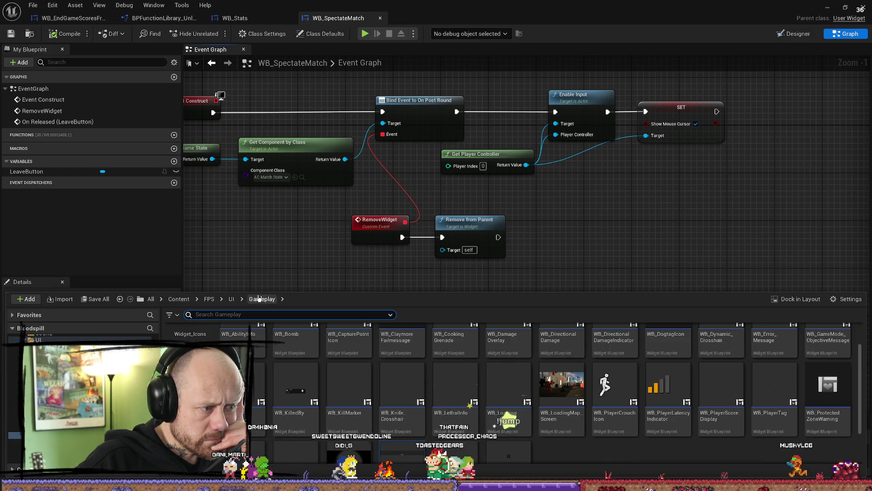
click(231, 298)
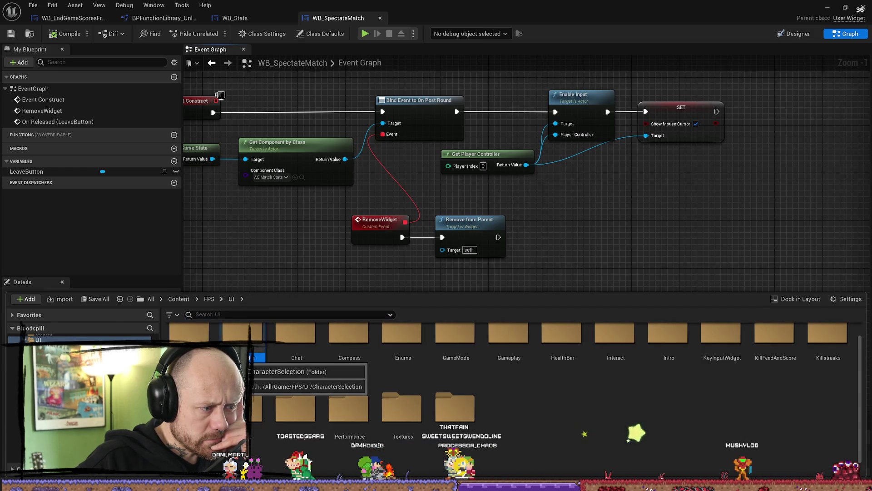
double_click(245, 354)
double_click(201, 337)
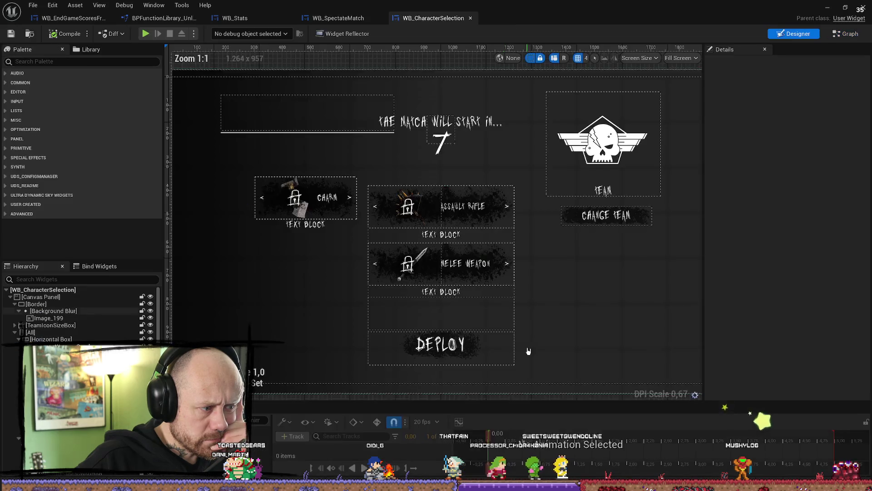
View WB_CharacterSelection's Event Graph, then open its Reference Viewer from the Content Drawer
click(850, 35)
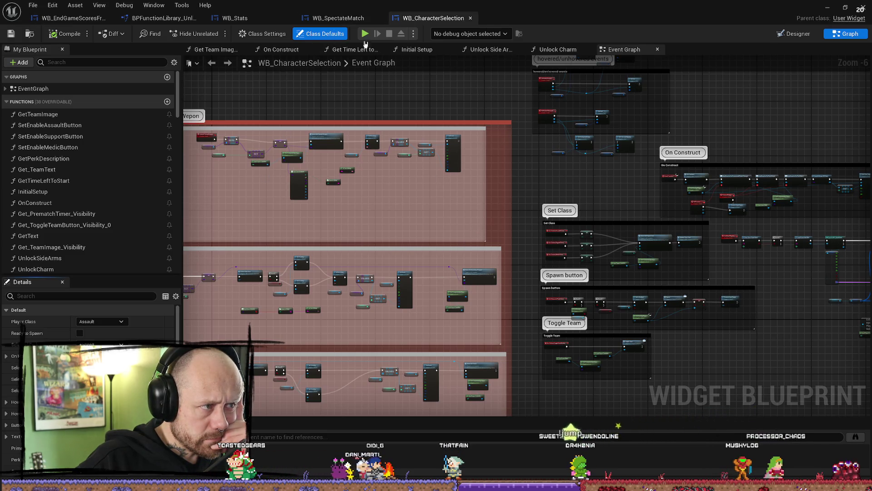
key(ctrl+space)
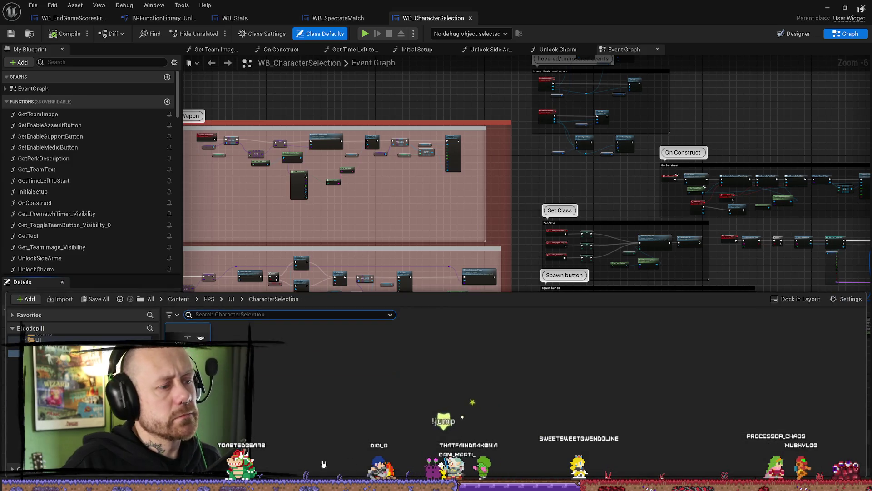
right_click(189, 343)
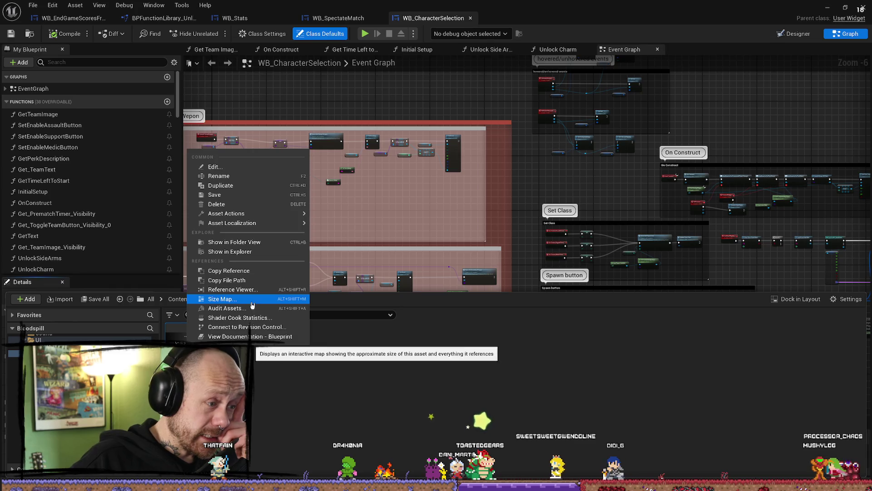
click(233, 289)
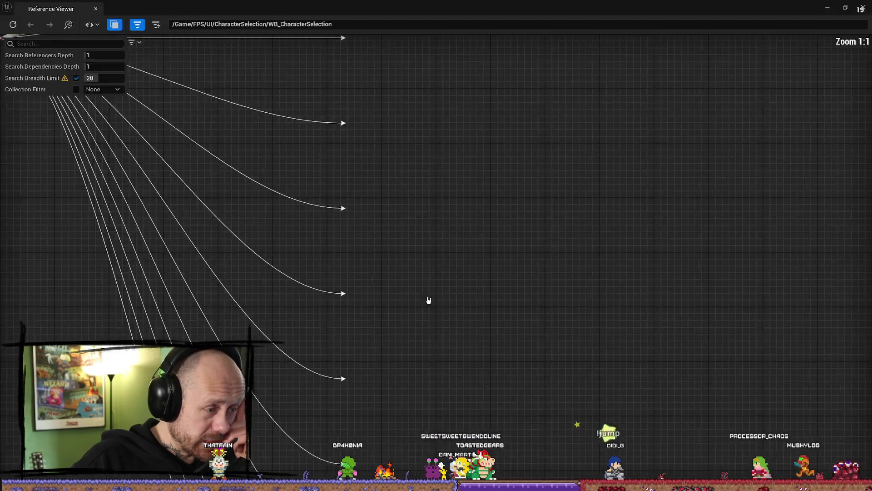
Re-centre the Reference Viewer graph on the BP_SpectatorBase node
scroll(431, 276, up, 2)
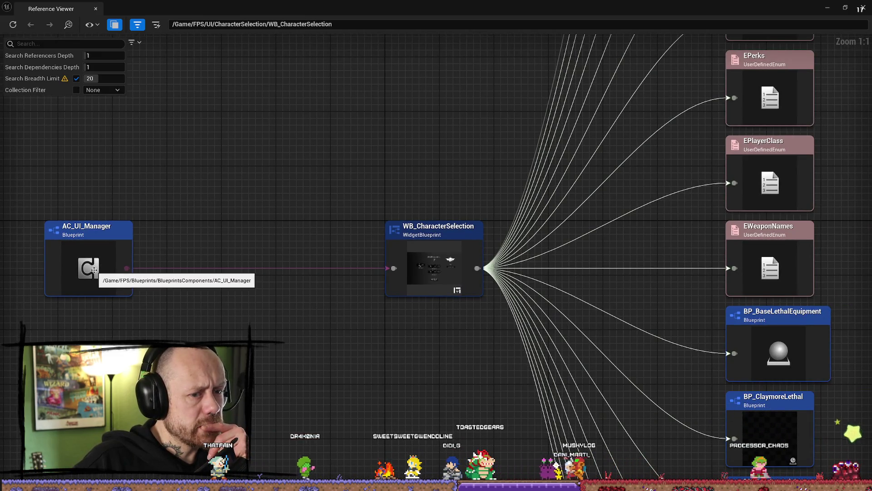
scroll(357, 263, down, 8)
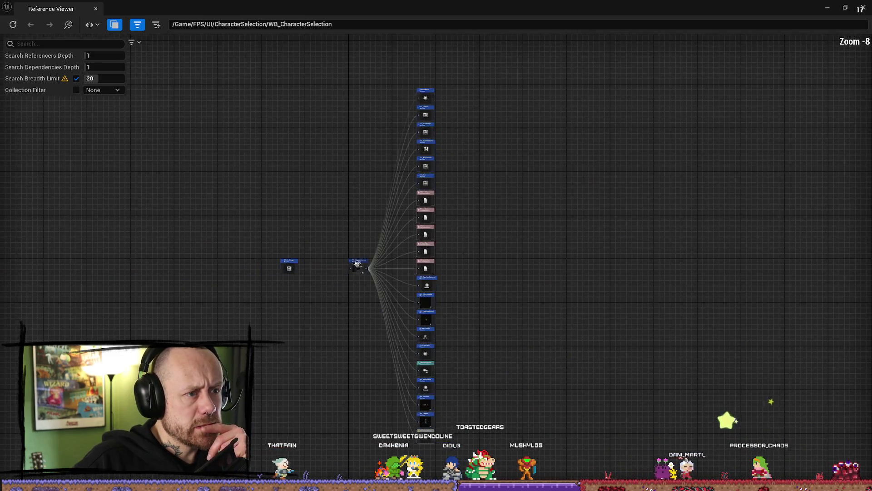
scroll(357, 264, up, 6)
double_click(171, 284)
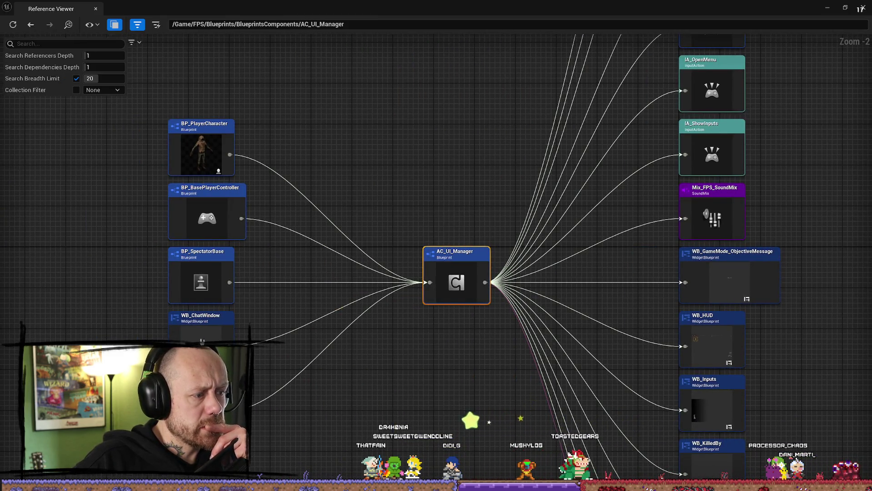
click(300, 436)
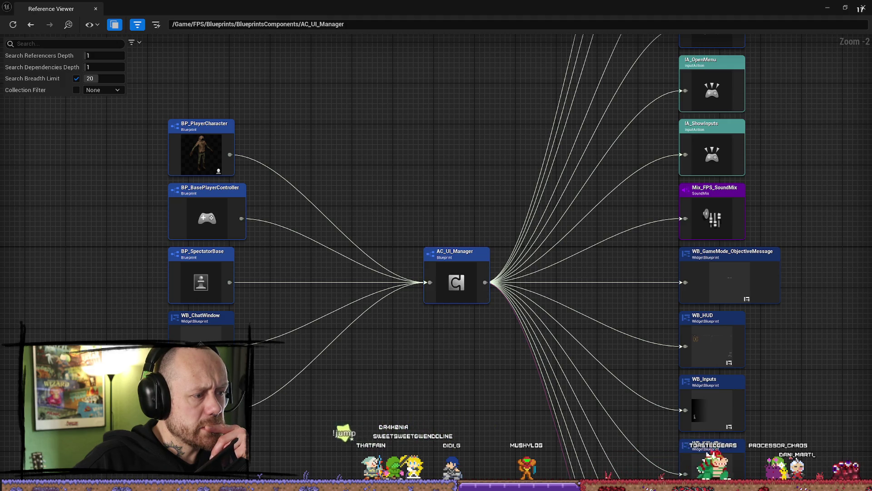
click(213, 278)
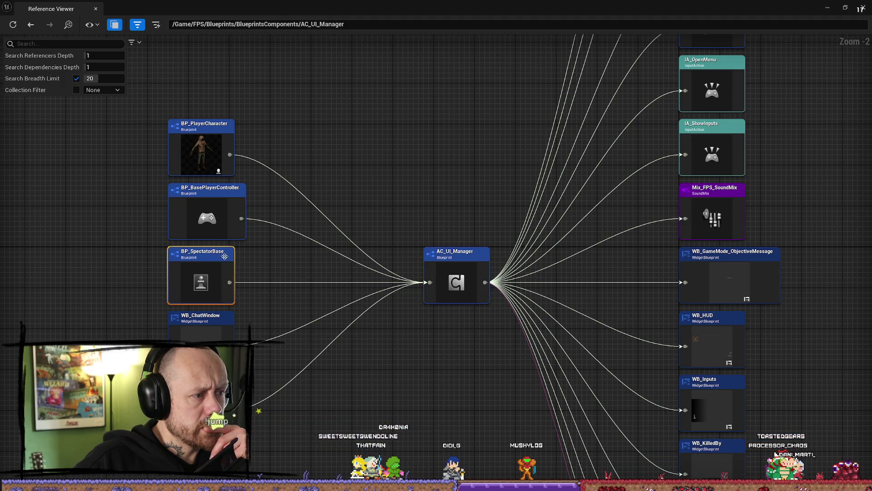
right_click(192, 274)
click(223, 326)
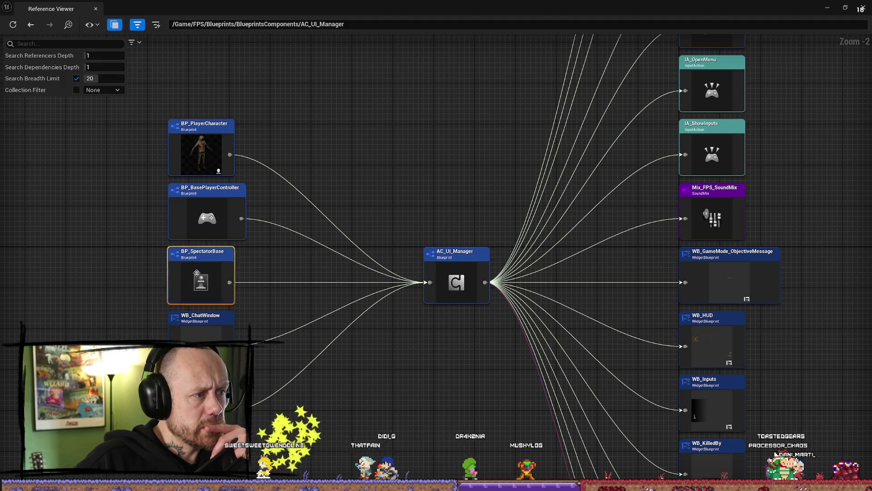
Open BP_SpectatorBase in the Blueprint editor with Edit... from its node menu
right_click(262, 257)
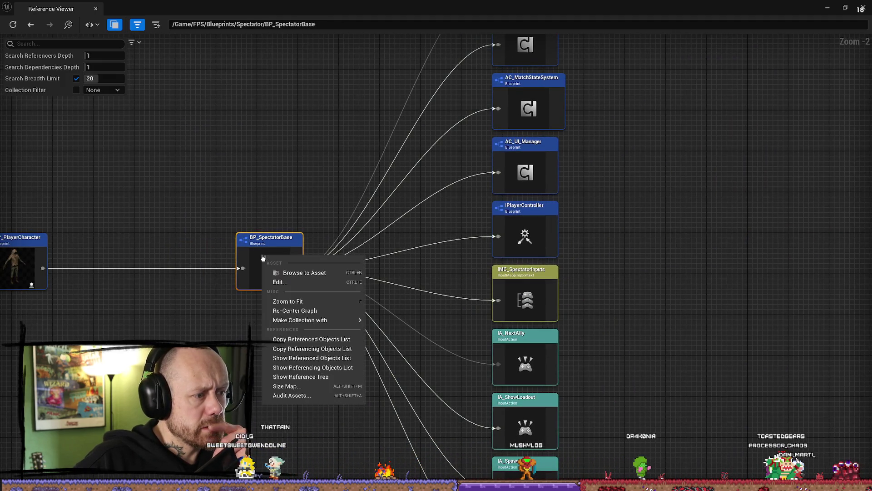
click(331, 279)
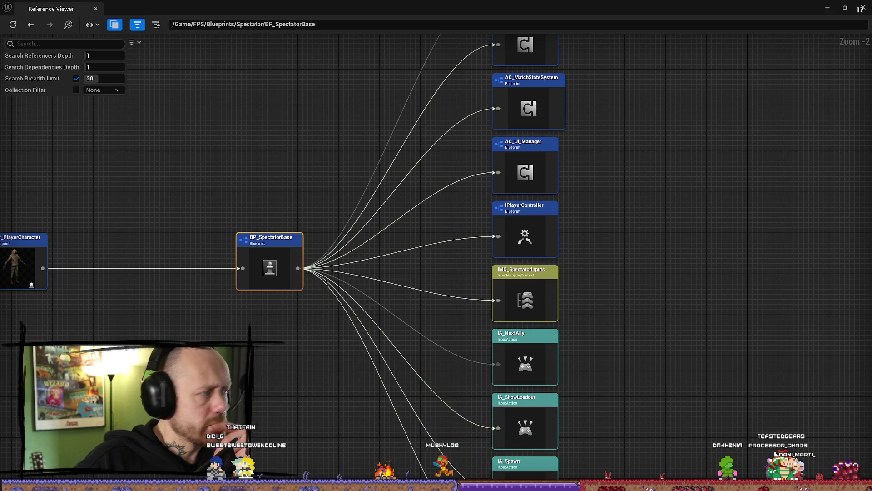
right_click(259, 264)
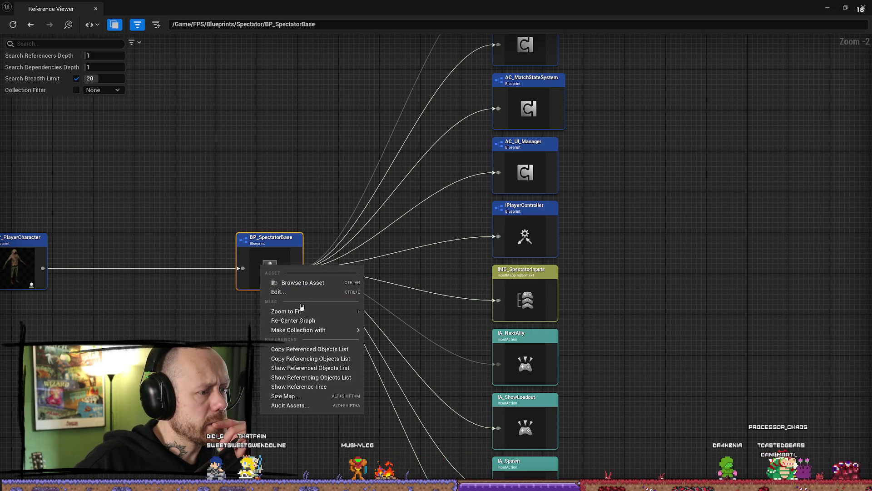
click(289, 292)
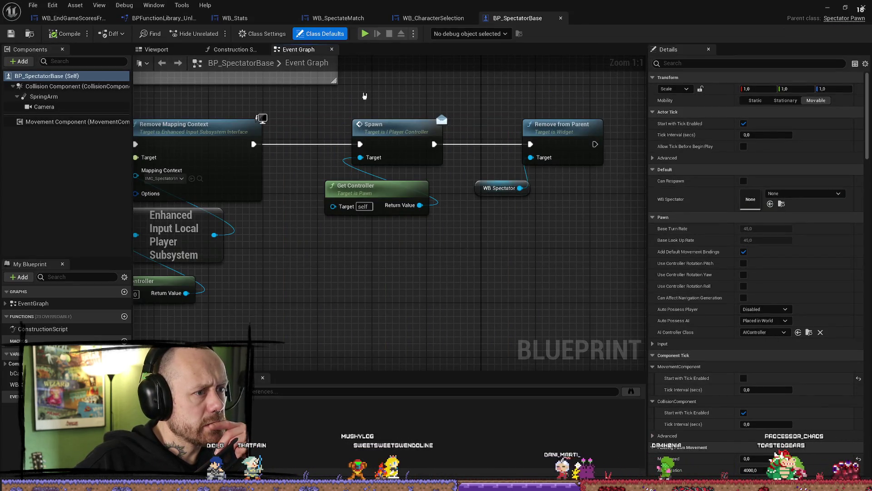
scroll(409, 176, down, 3)
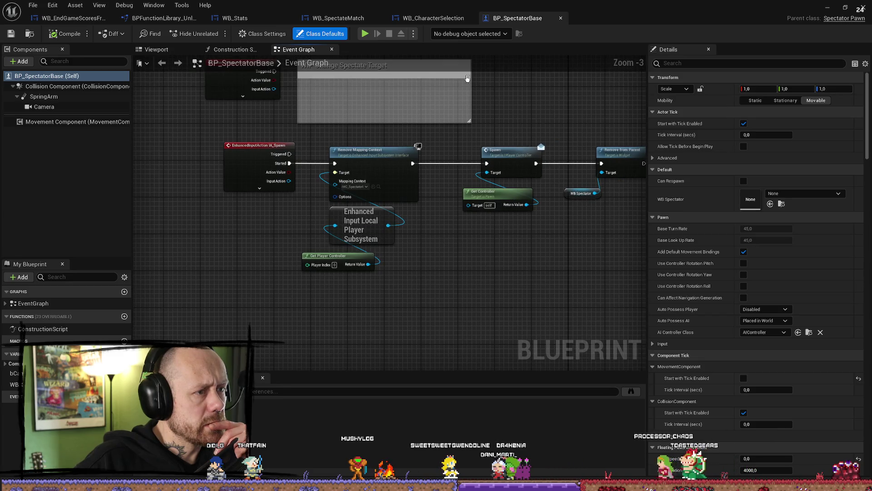
click(230, 49)
click(177, 50)
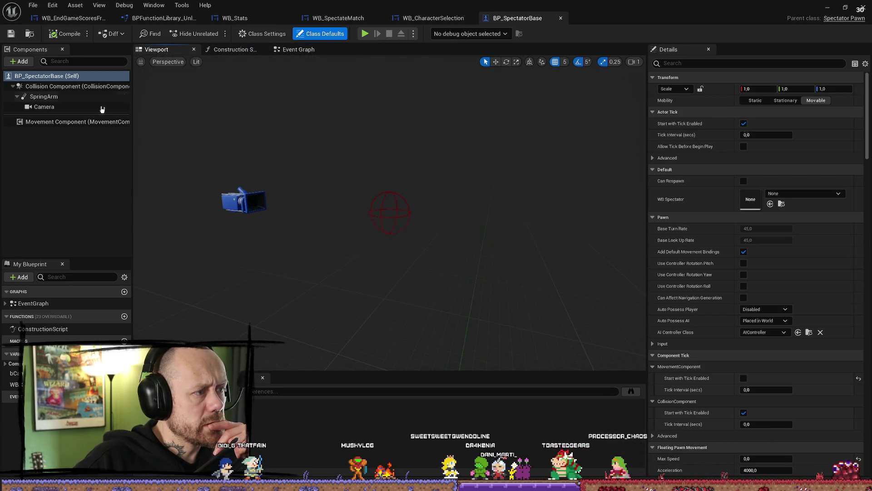
click(56, 122)
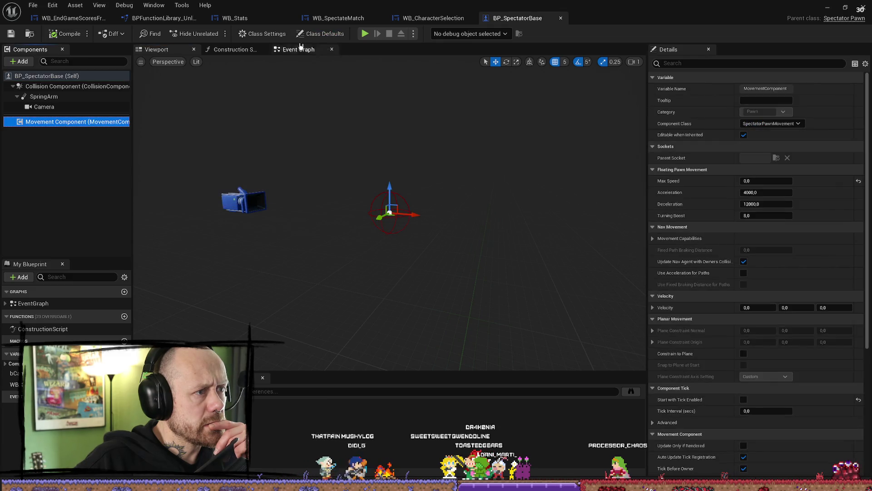
click(297, 49)
scroll(516, 135, down, 3)
scroll(468, 227, up, 5)
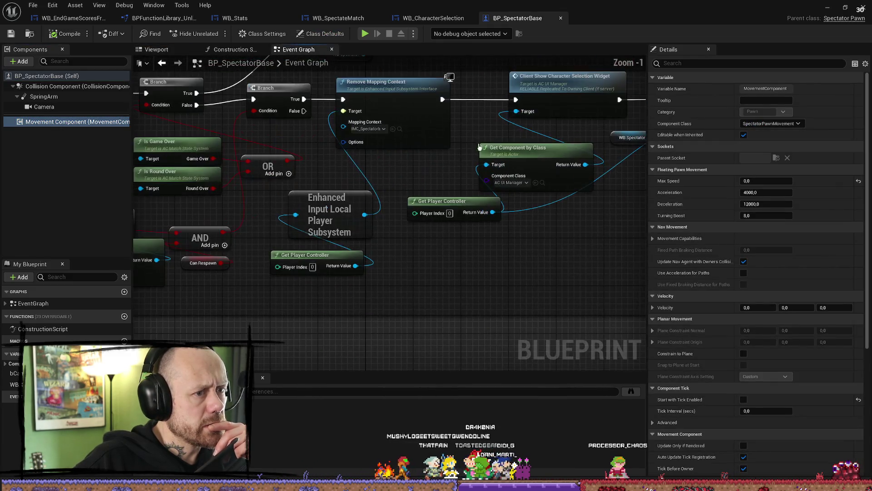
scroll(490, 181, down, 2)
scroll(491, 180, down, 3)
scroll(468, 234, up, 3)
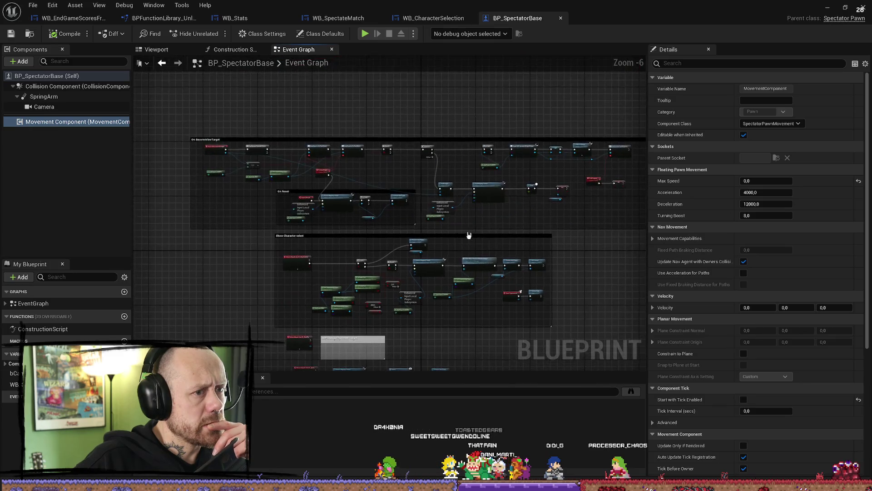
mouse_move(339, 121)
mouse_down()
mouse_move(384, 135)
mouse_move(502, 137)
mouse_move(212, 130)
mouse_up()
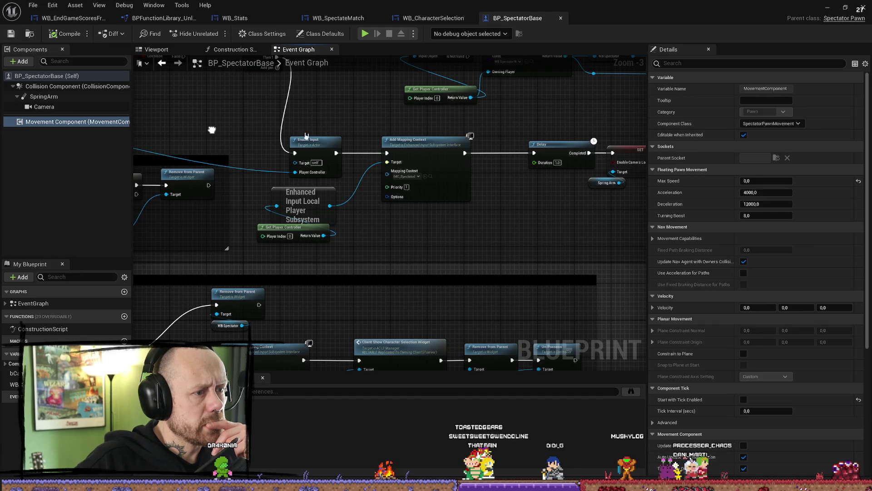
drag(471, 209, 370, 210)
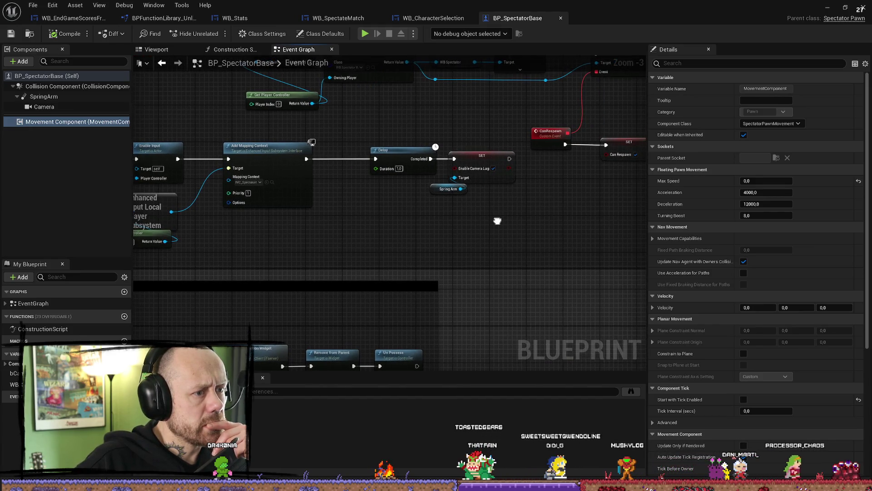
mouse_move(497, 221)
mouse_down()
mouse_move(413, 236)
mouse_move(465, 242)
mouse_up()
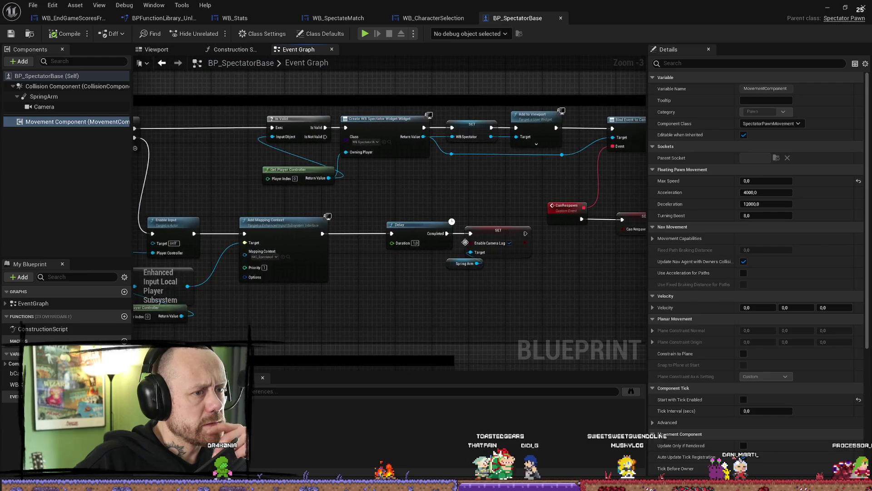
drag(382, 208, 393, 211)
mouse_move(202, 191)
mouse_down()
mouse_move(439, 181)
mouse_move(302, 181)
mouse_move(421, 178)
mouse_up()
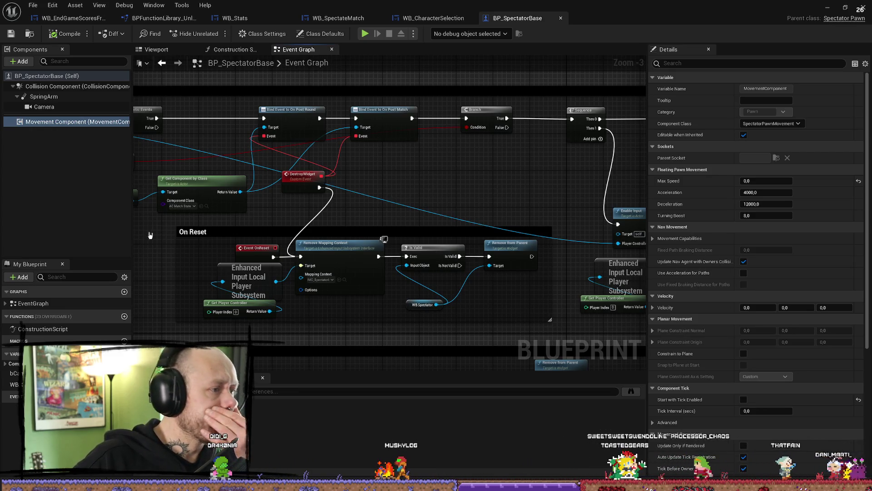
mouse_move(150, 235)
mouse_down()
mouse_move(327, 227)
mouse_move(400, 250)
mouse_up()
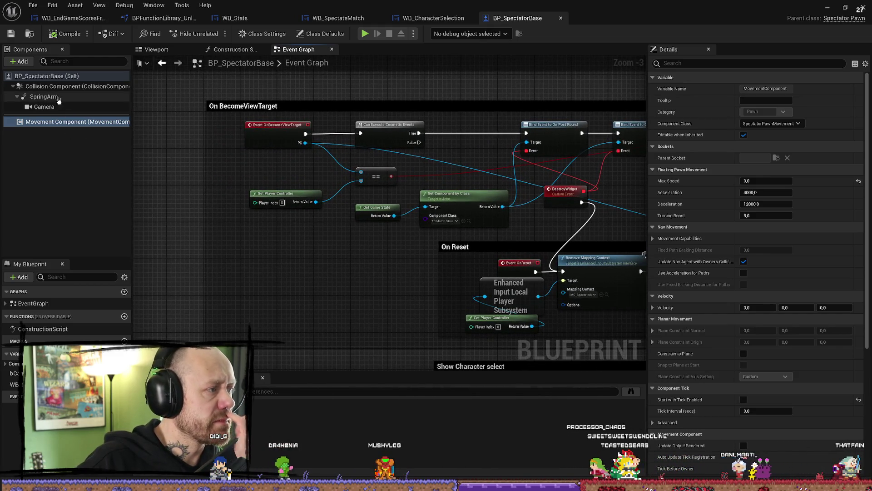
click(33, 303)
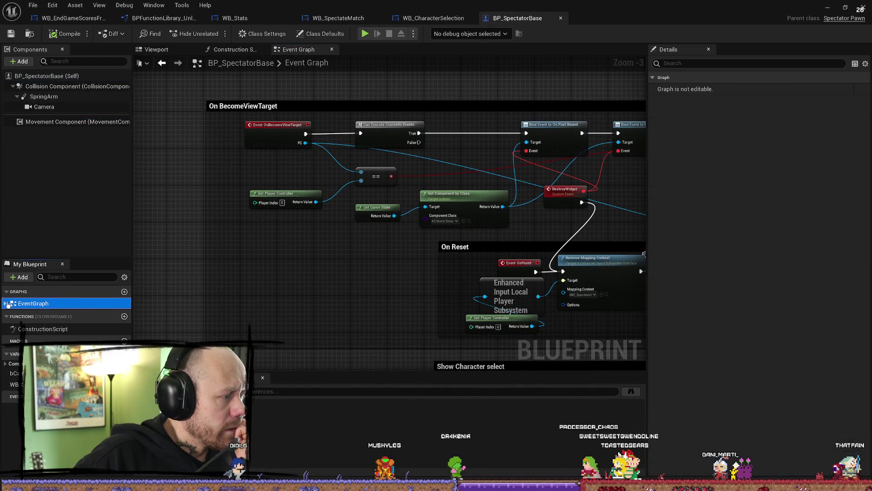
Expand EventGraph and jump through CanRespawn and OnBecomeViewTarget, ending on IA_Spawn
click(7, 304)
double_click(39, 314)
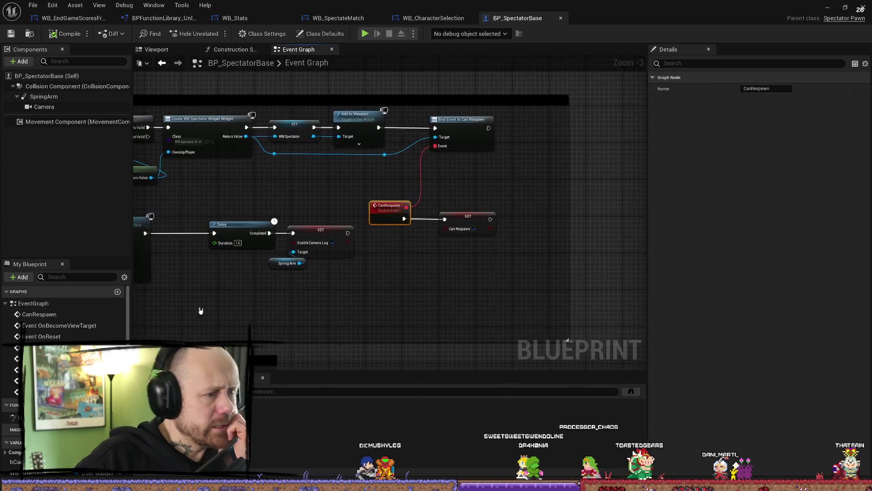
double_click(59, 325)
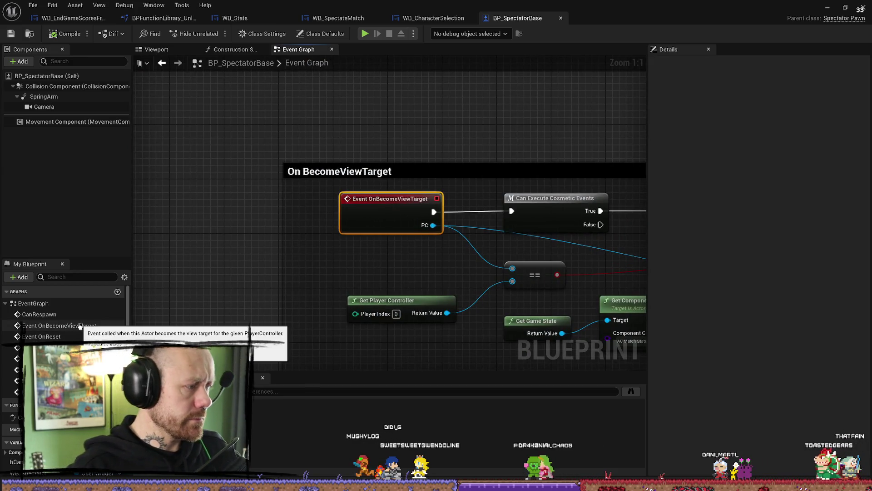
double_click(39, 314)
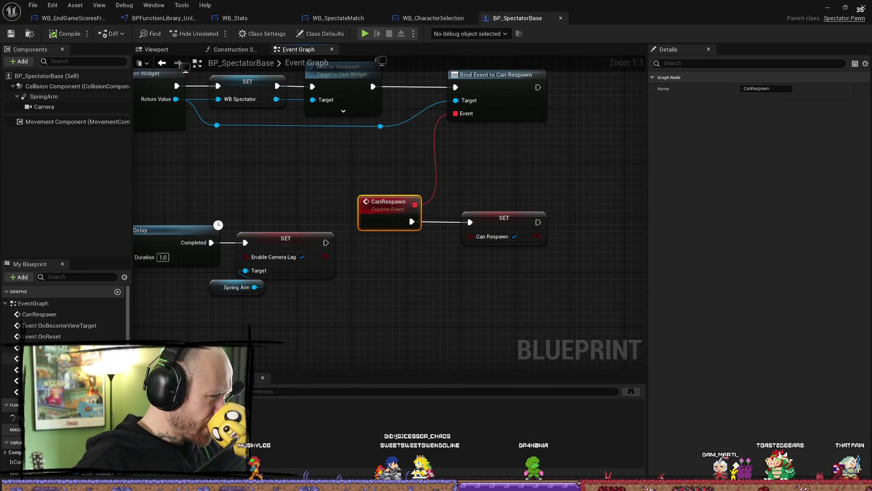
double_click(41, 358)
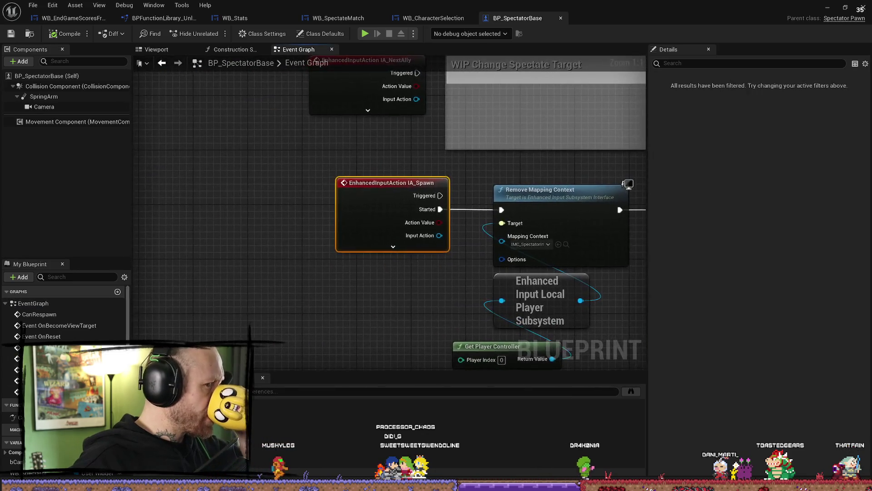
Pan along IA_Spawn's Spawn and Remove from Parent chain, then jump to IA_NextAlly
drag(386, 306, 302, 311)
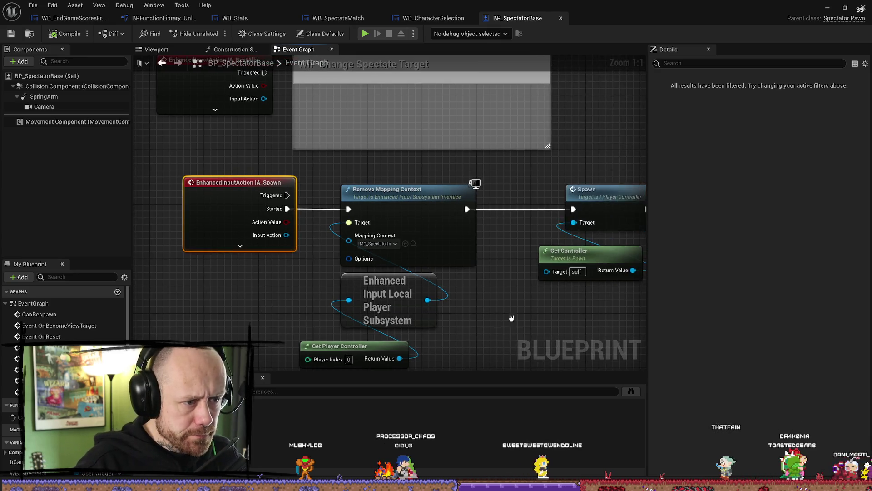
scroll(485, 268, down, 2)
drag(484, 268, 444, 267)
drag(522, 269, 456, 276)
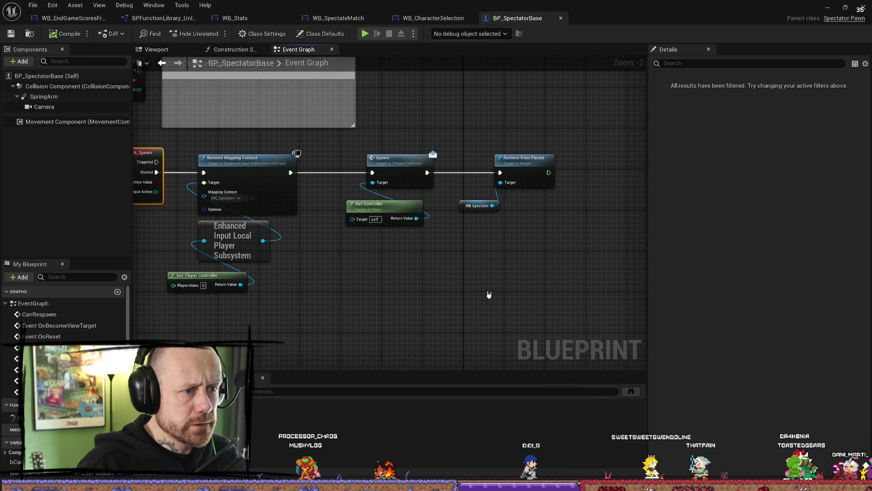
drag(407, 216, 470, 217)
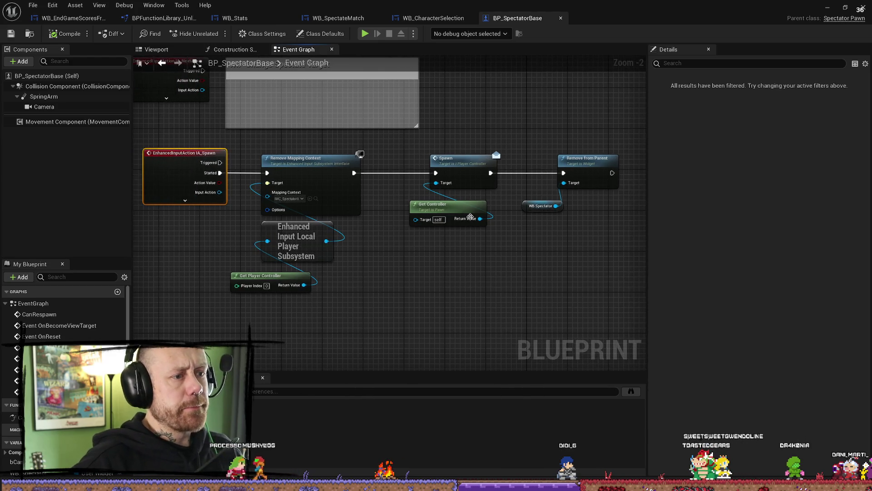
click(474, 164)
right_click(448, 284)
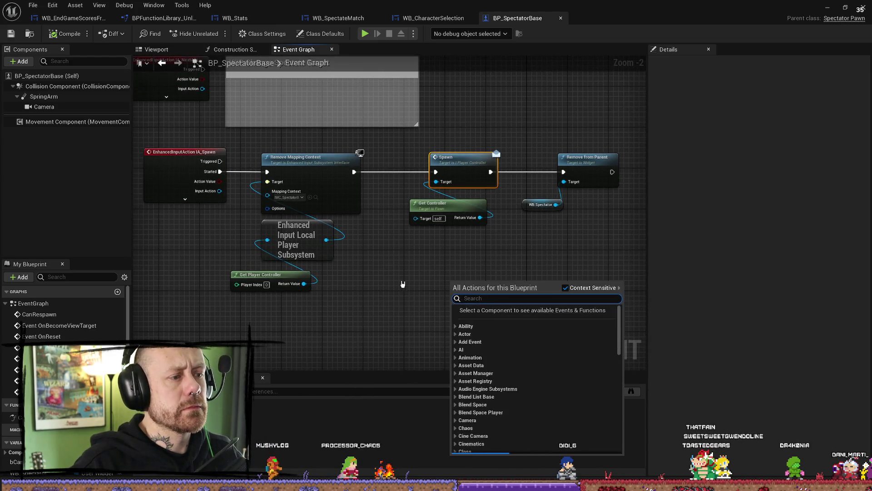
drag(448, 285, 507, 277)
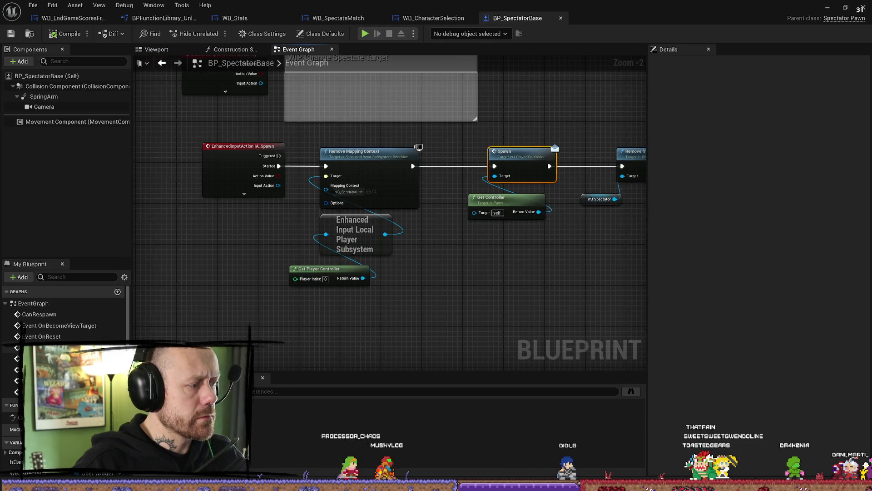
double_click(41, 359)
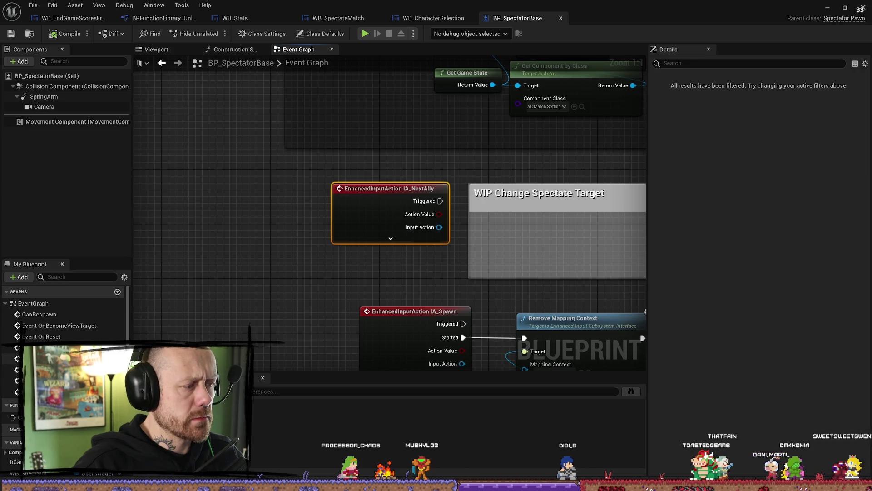
double_click(41, 392)
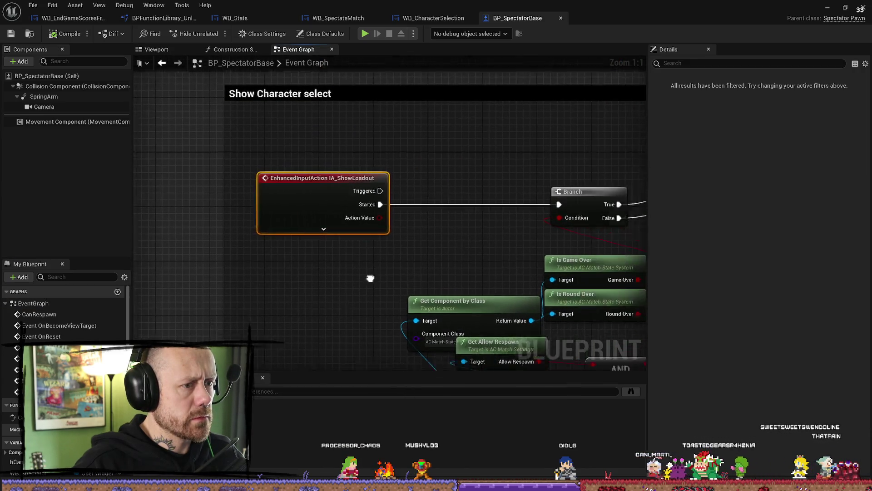
scroll(370, 279, down, 8)
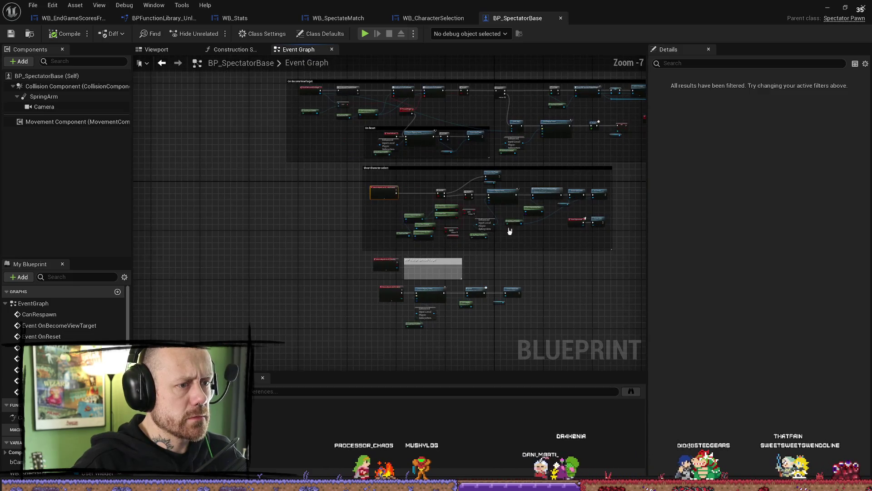
scroll(408, 212, up, 4)
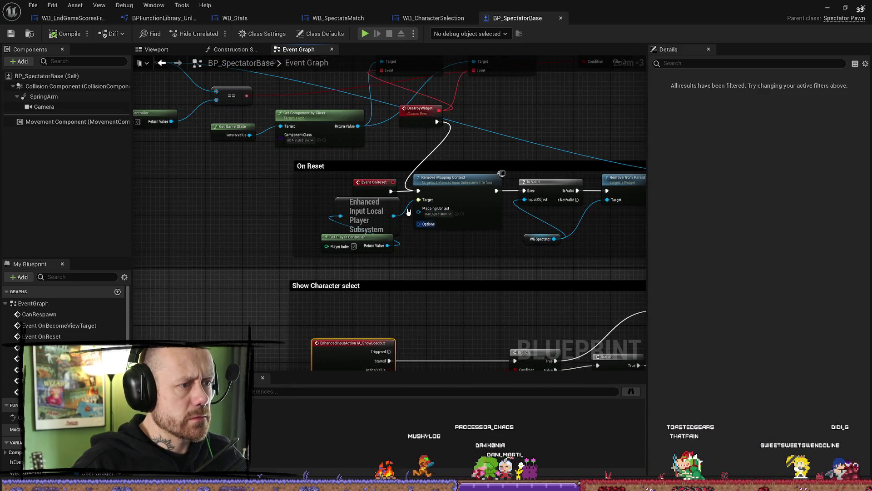
mouse_move(409, 211)
mouse_down()
mouse_move(273, 234)
mouse_move(311, 241)
mouse_up()
drag(531, 186, 458, 178)
drag(538, 177, 438, 172)
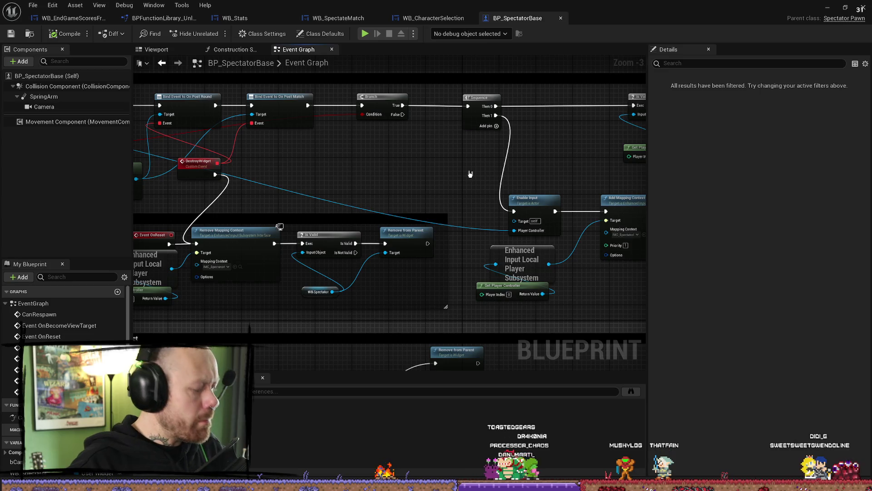
drag(589, 163, 449, 163)
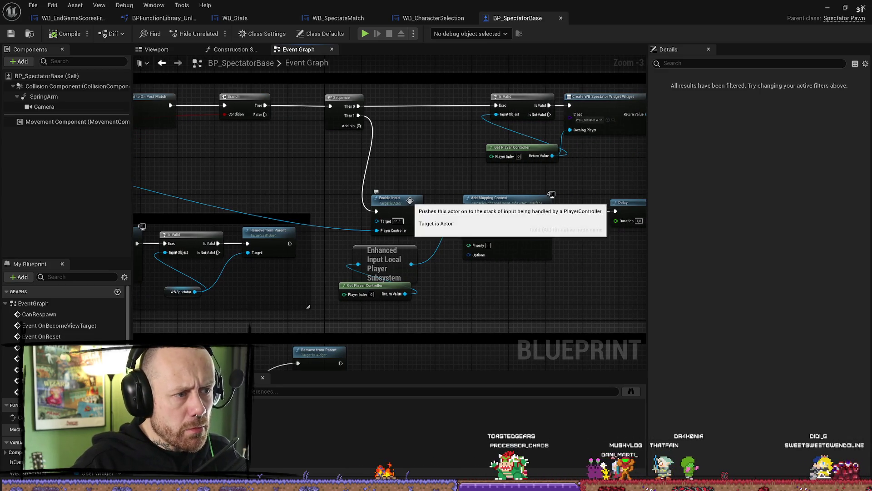
drag(640, 172, 474, 210)
drag(536, 204, 366, 204)
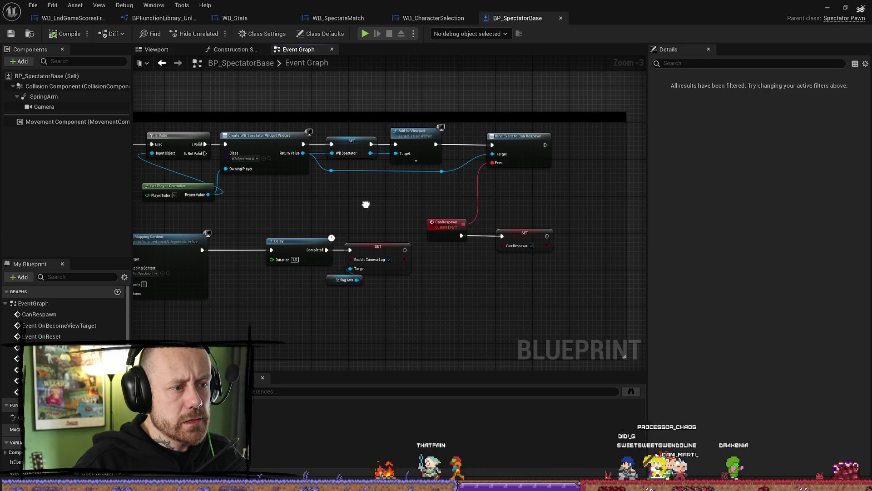
drag(366, 205, 546, 205)
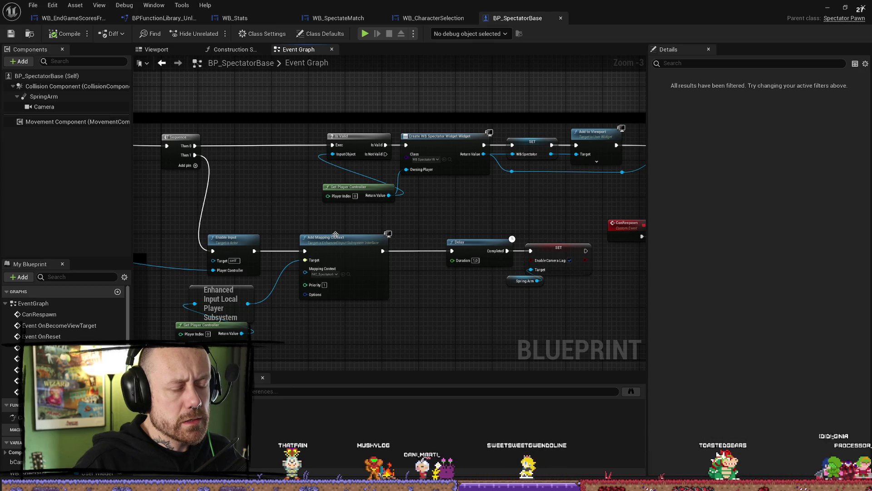
drag(497, 325, 556, 268)
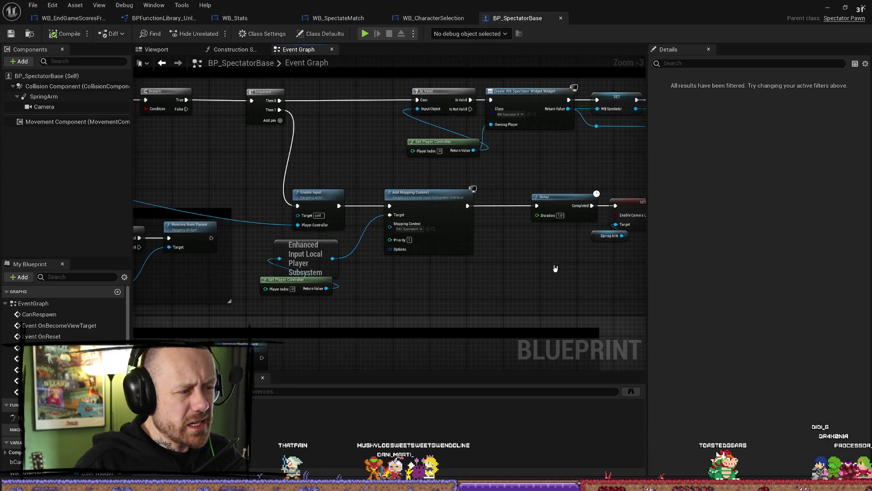
drag(368, 305, 566, 267)
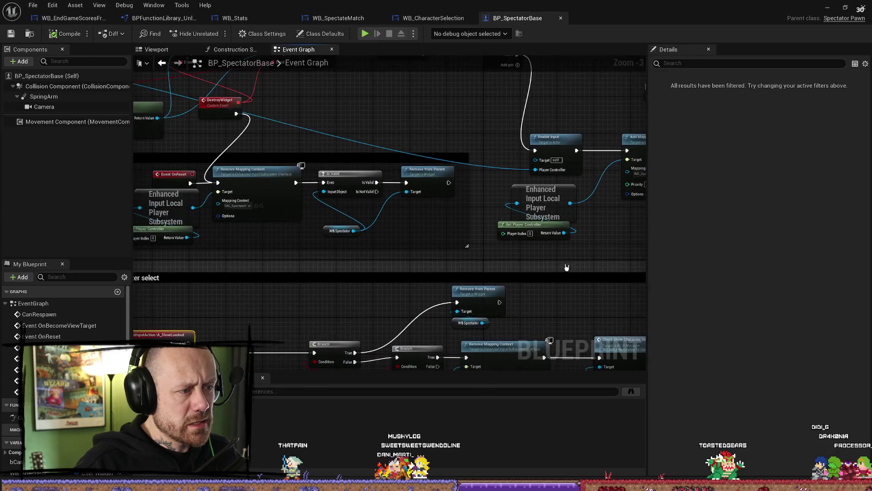
mouse_move(273, 285)
mouse_down()
mouse_move(405, 276)
mouse_move(533, 183)
mouse_move(529, 269)
mouse_up()
scroll(405, 276, down, 1)
scroll(533, 183, up, 1)
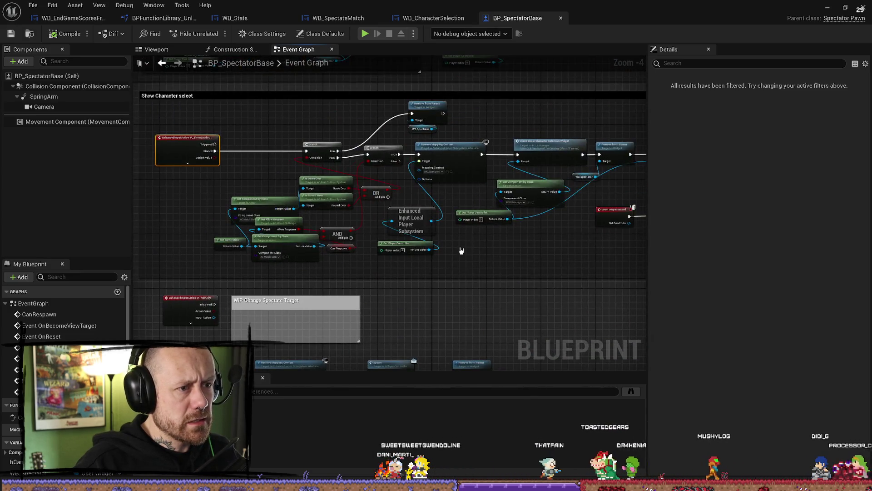
drag(497, 166, 429, 203)
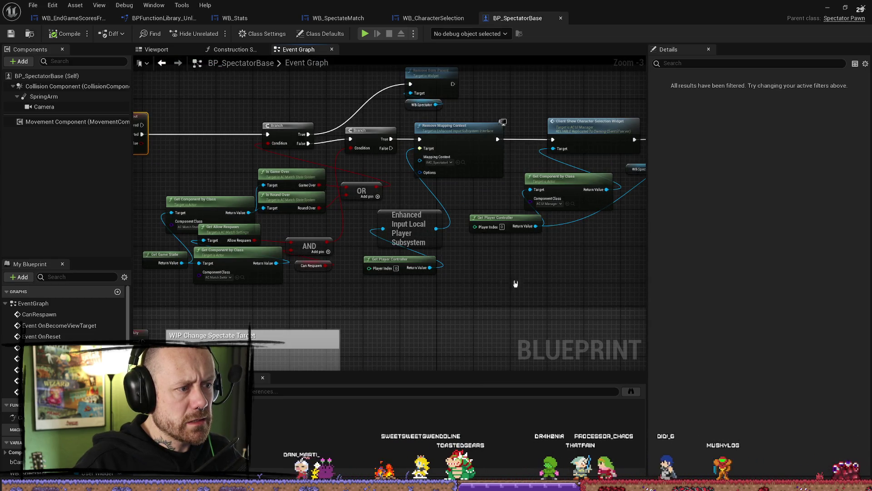
drag(536, 282, 398, 296)
drag(534, 291, 485, 289)
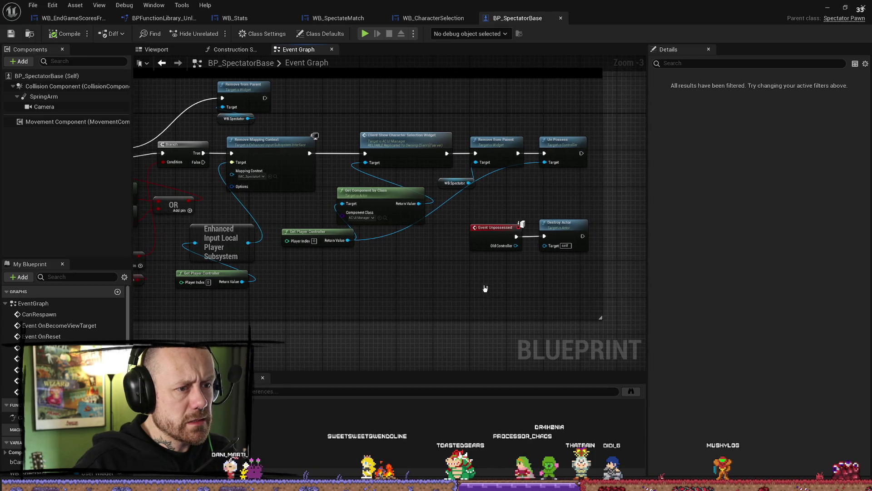
scroll(439, 318, down, 2)
scroll(454, 268, up, 5)
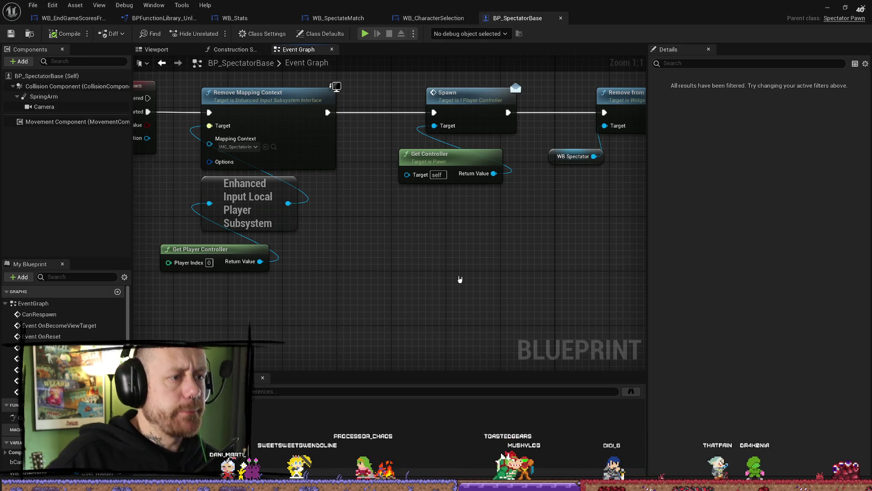
Inspect the WB Spectator getter and Remove from Parent node along the IA_Spawn chain
scroll(263, 256, down, 1)
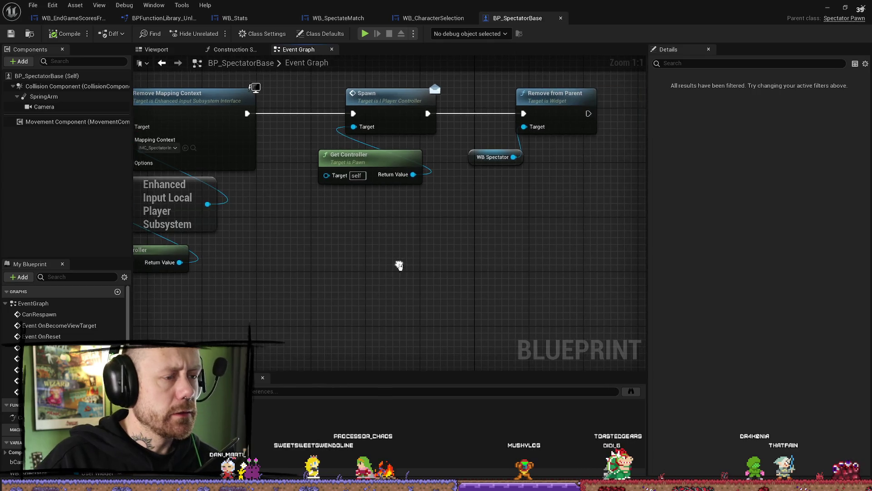
drag(399, 263, 527, 269)
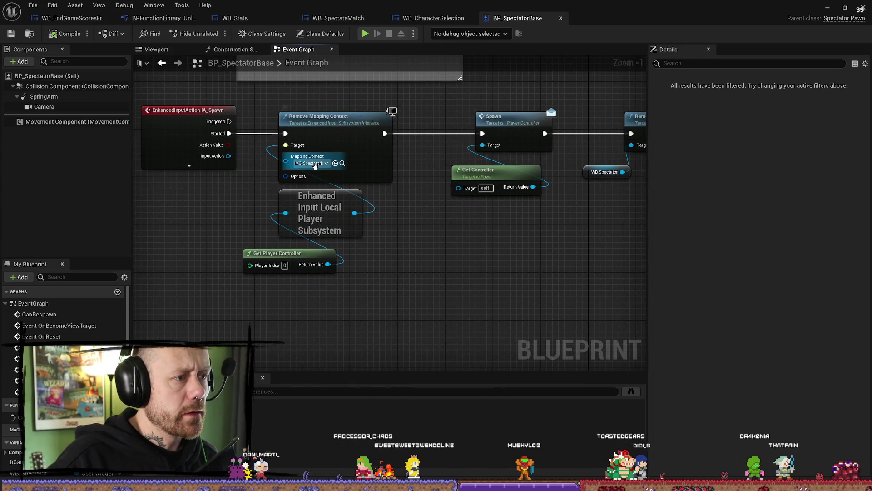
click(342, 164)
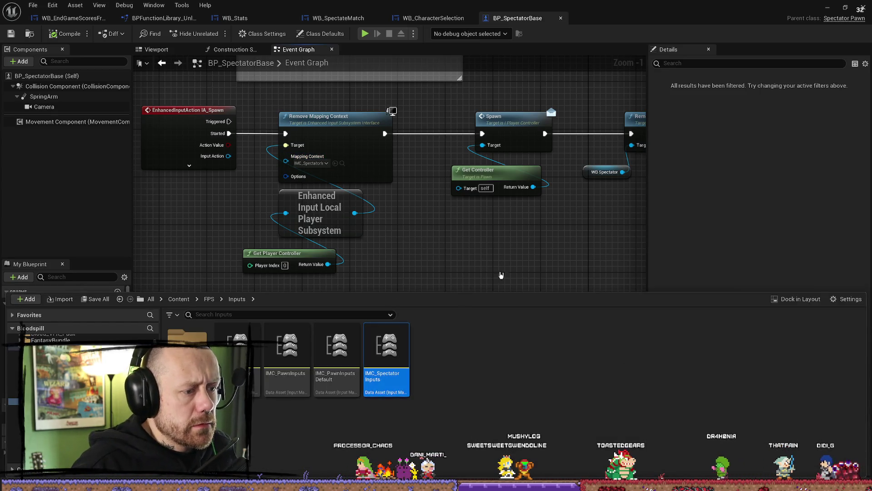
drag(502, 275, 469, 264)
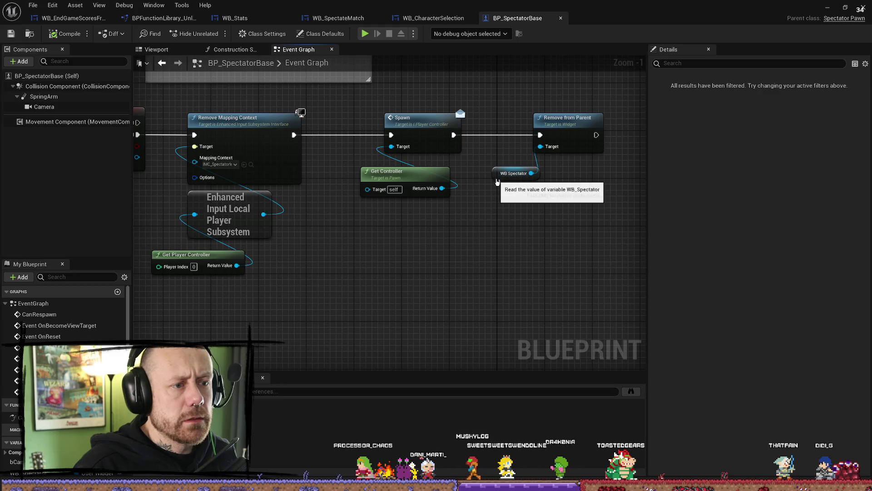
click(511, 173)
drag(566, 235, 512, 273)
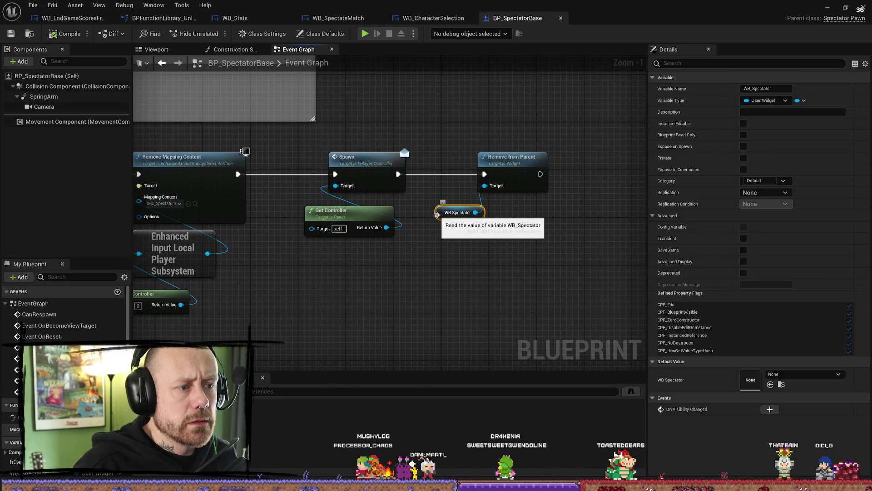
click(534, 160)
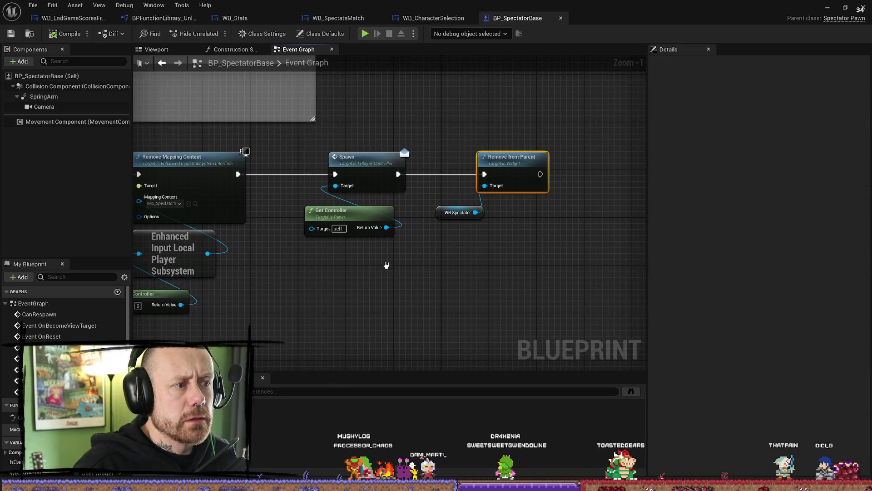
click(386, 264)
drag(327, 267, 460, 268)
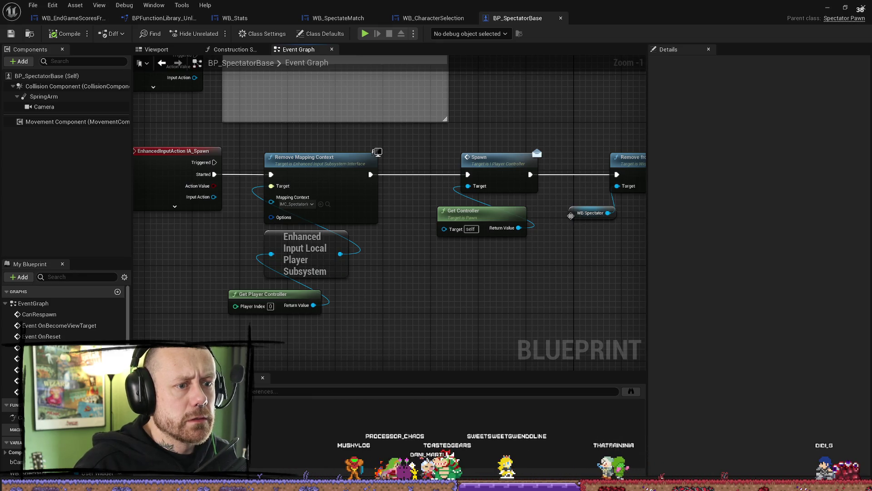
Find references to the WB_Spectator variable and jump to where it is set
click(585, 210)
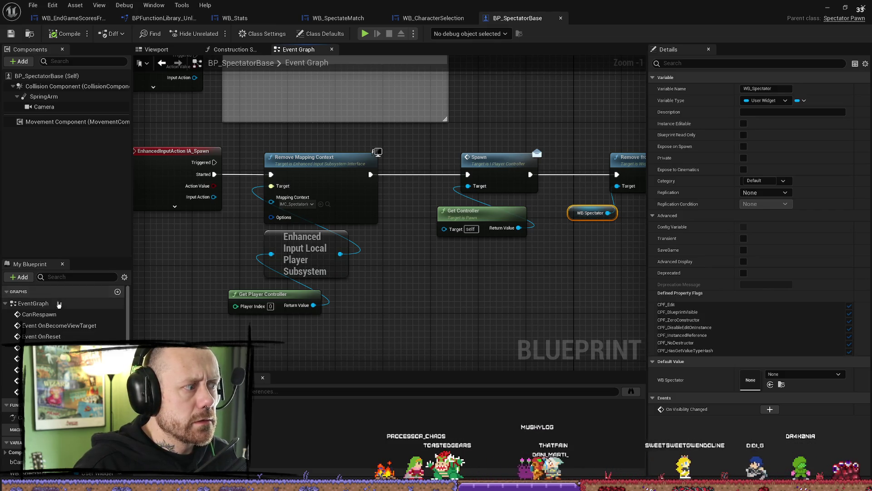
scroll(64, 318, down, 1)
click(15, 457)
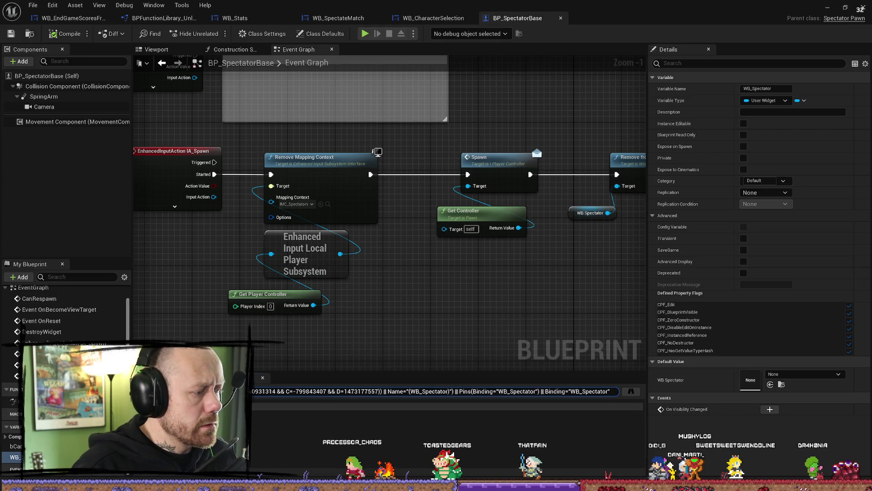
click(448, 415)
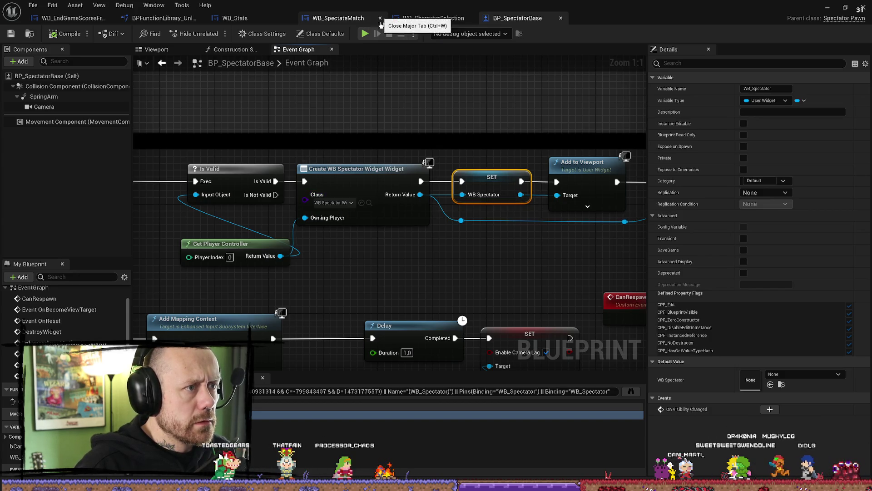
Close WB_SpectateMatch and browse to WB_SpectatorWidget in the SearchAndDestroy UI folder
click(378, 17)
click(368, 202)
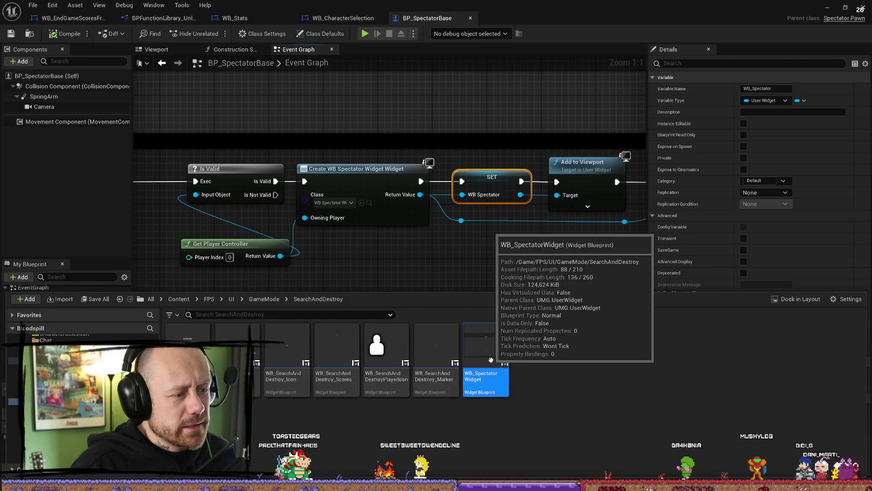
Open WB_SpectatorWidget and look over its respawn countdown function in the Graph view
double_click(495, 340)
click(441, 299)
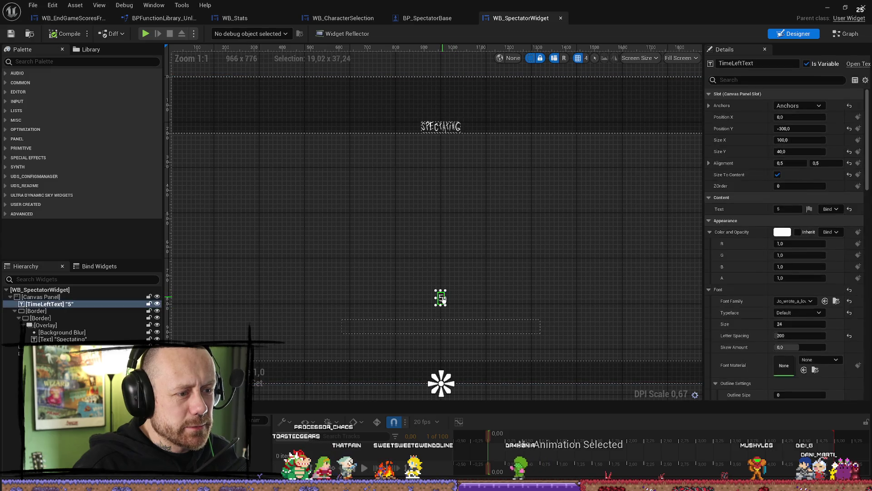
click(847, 37)
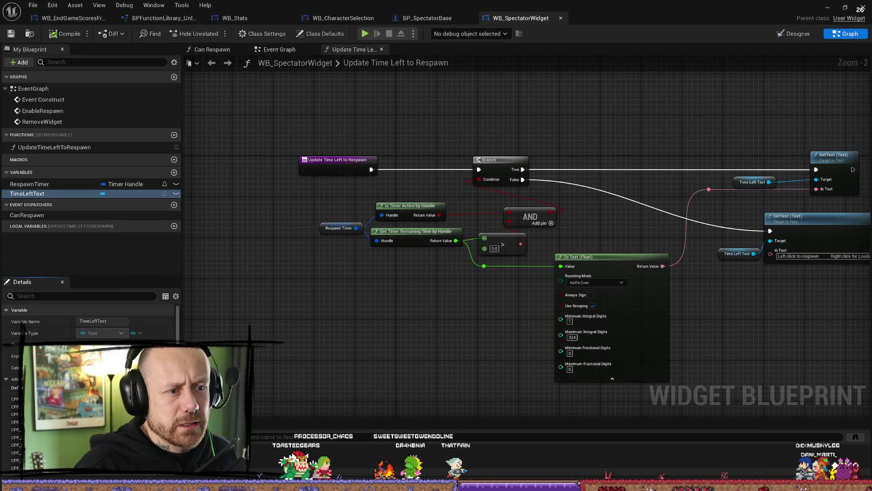
drag(822, 248, 608, 247)
click(591, 214)
drag(408, 190, 501, 190)
click(446, 130)
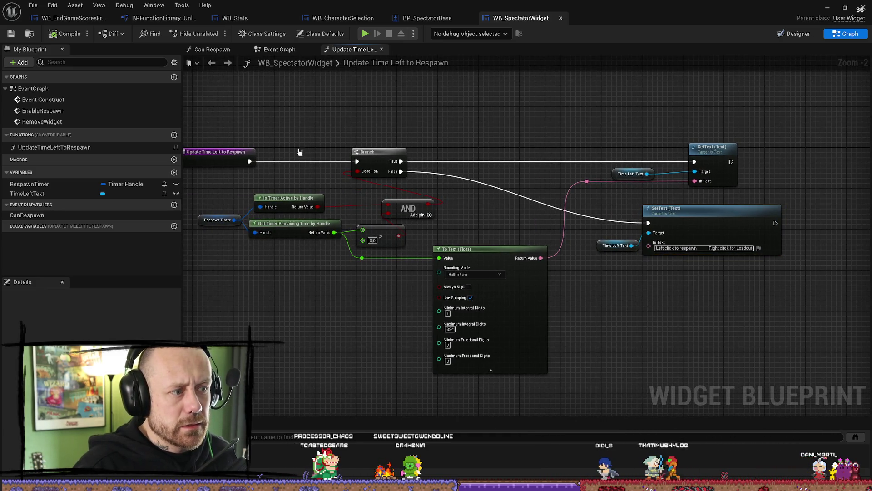
drag(300, 152, 394, 141)
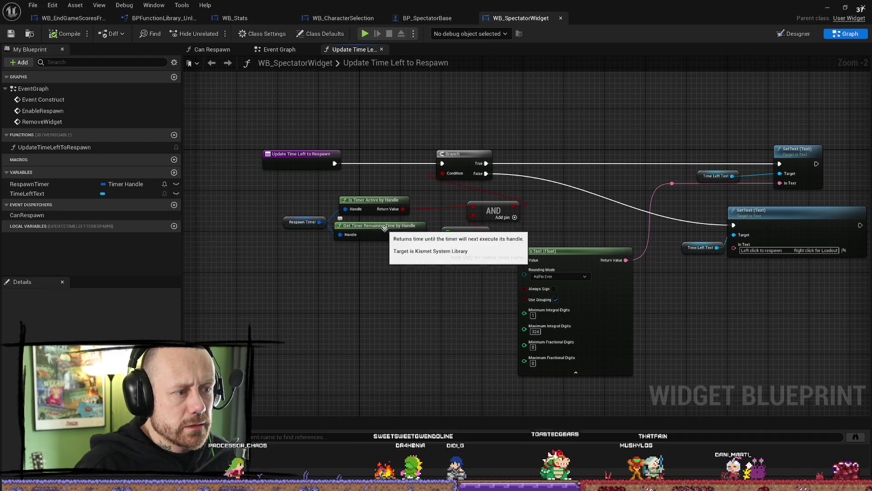
drag(398, 214, 383, 177)
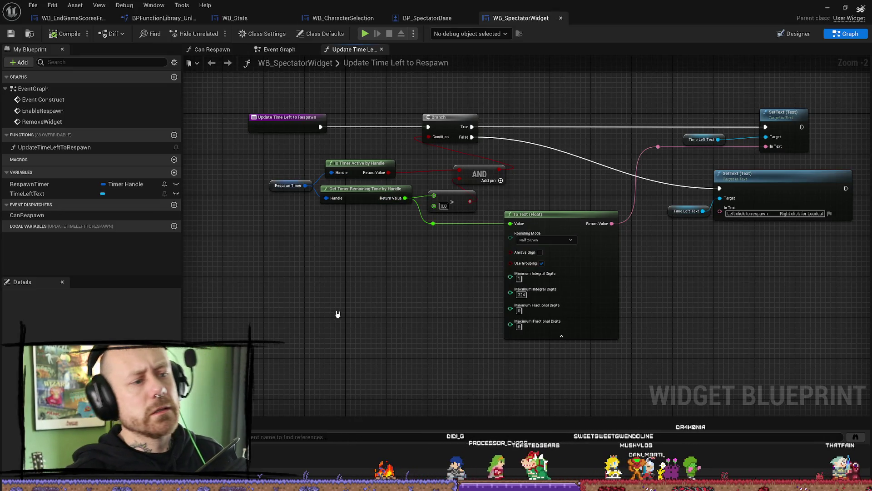
drag(341, 280, 387, 282)
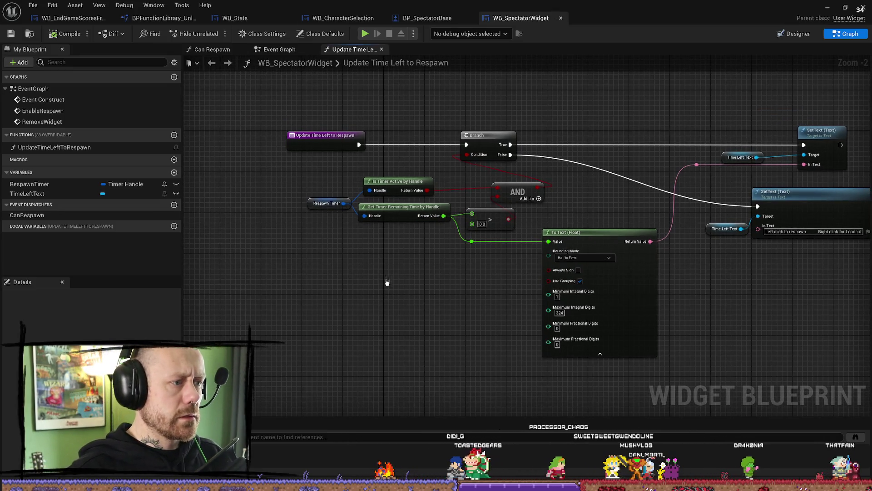
Find references to RespawnTimer and jump to the SET Respawn Timer node
click(313, 204)
right_click(312, 204)
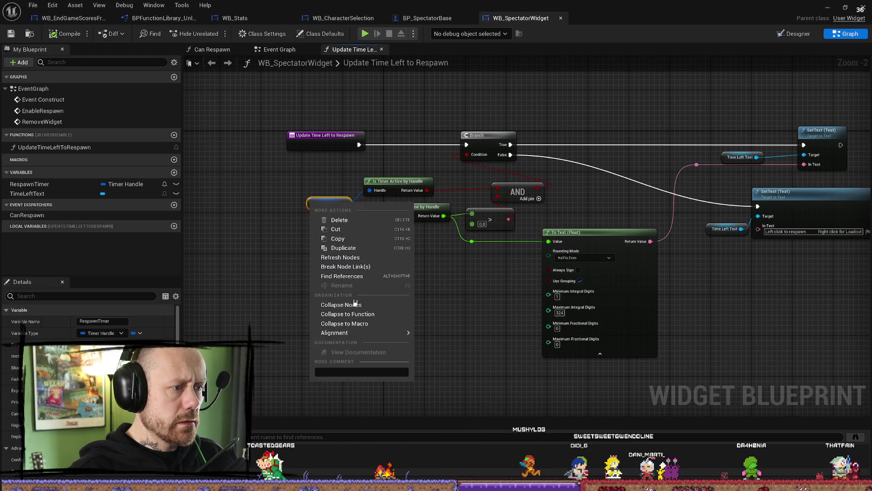
click(345, 275)
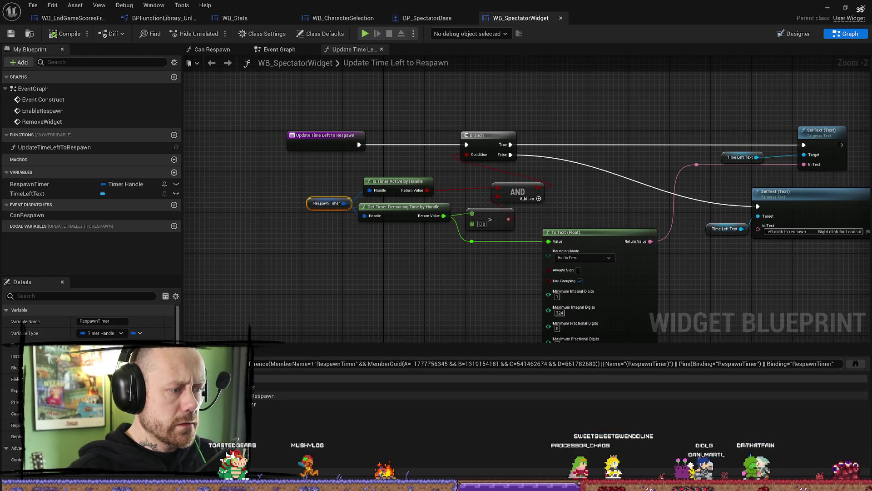
click(364, 387)
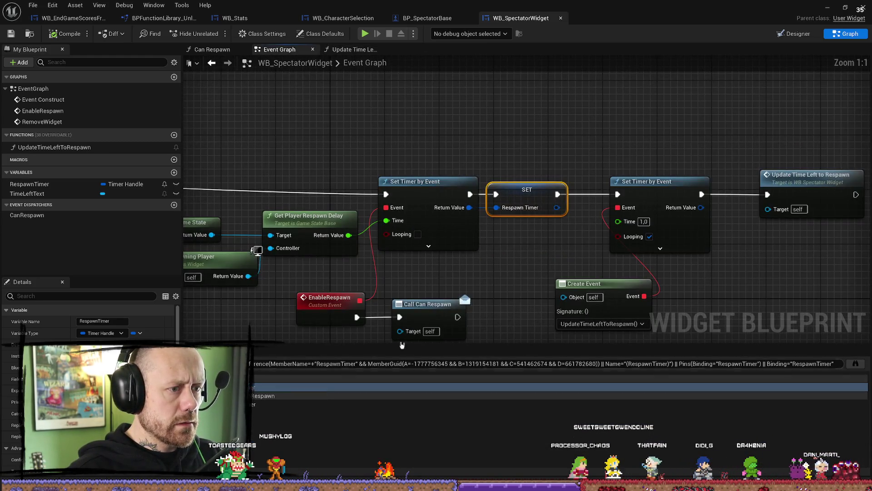
Review the respawn timer setup, jumping between RespawnTimer's update-function use and its SET
drag(508, 260, 541, 250)
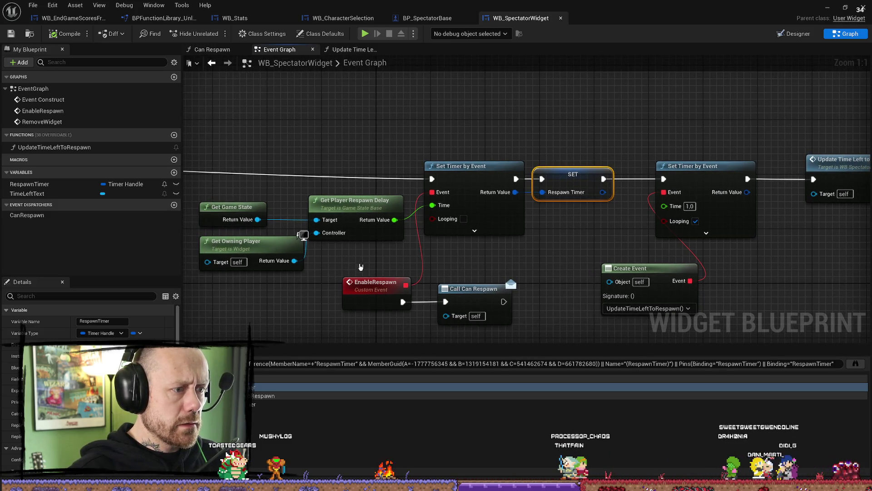
scroll(591, 253, down, 3)
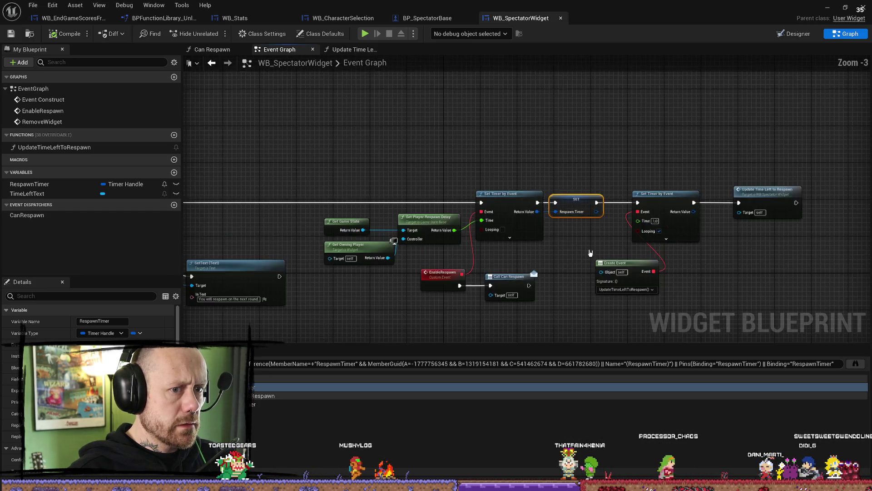
scroll(591, 252, down, 2)
scroll(305, 244, up, 5)
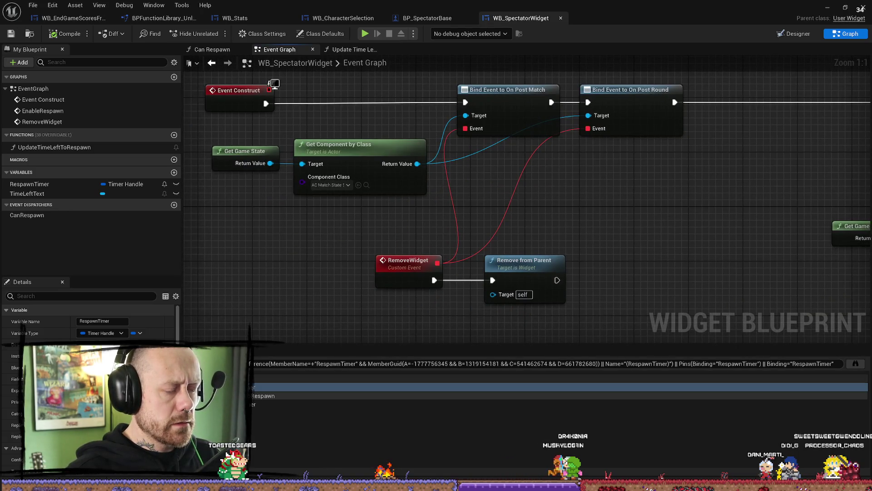
click(259, 404)
click(254, 387)
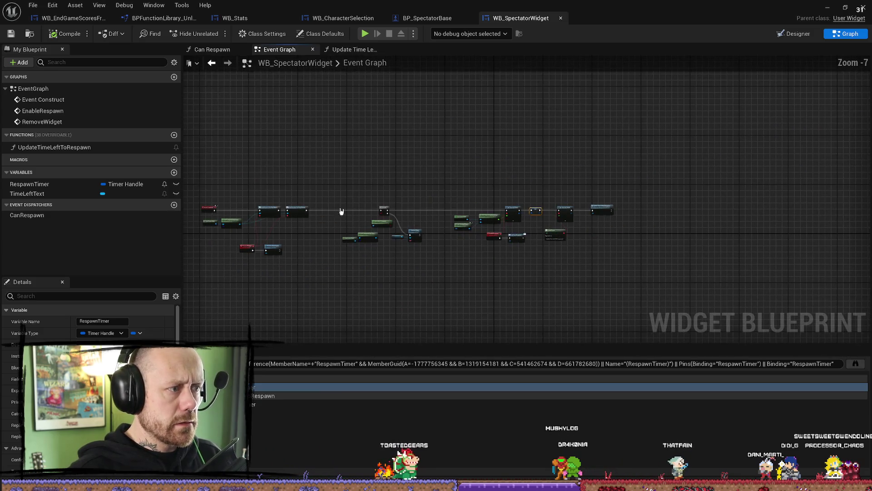
Pan to the RemoveWidget nodes, then return to the BP_SpectatorBase blueprint
scroll(340, 219, up, 5)
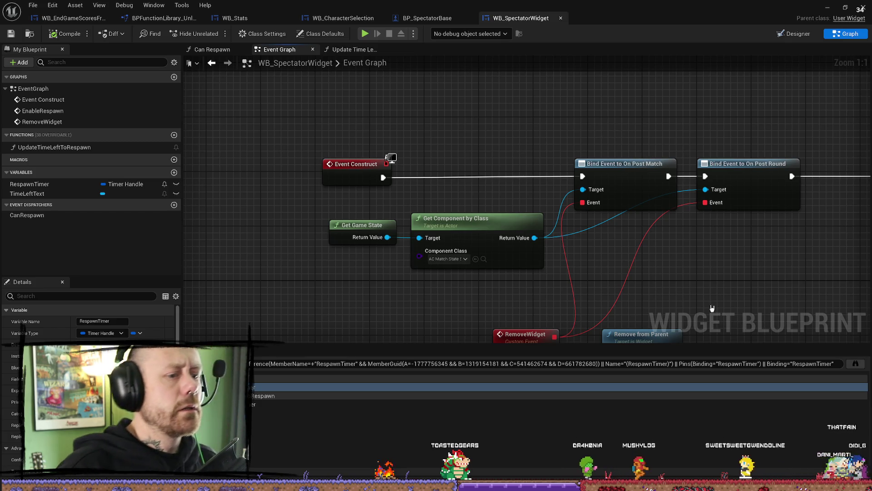
mouse_move(713, 308)
mouse_down()
mouse_move(654, 259)
mouse_move(653, 169)
mouse_move(681, 172)
mouse_move(515, 160)
mouse_up()
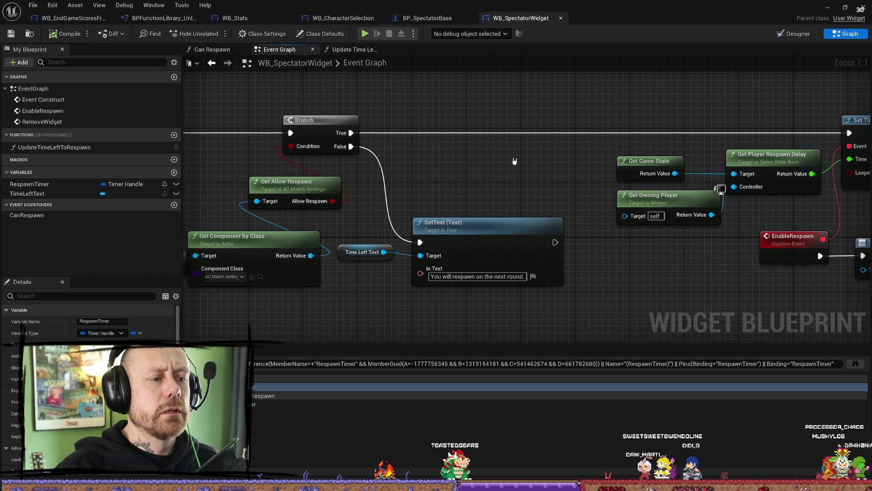
drag(594, 290, 621, 296)
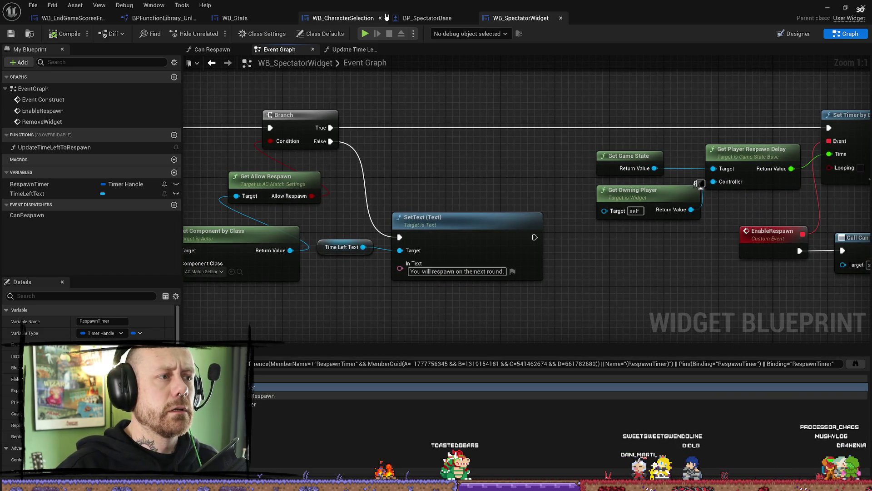
click(427, 18)
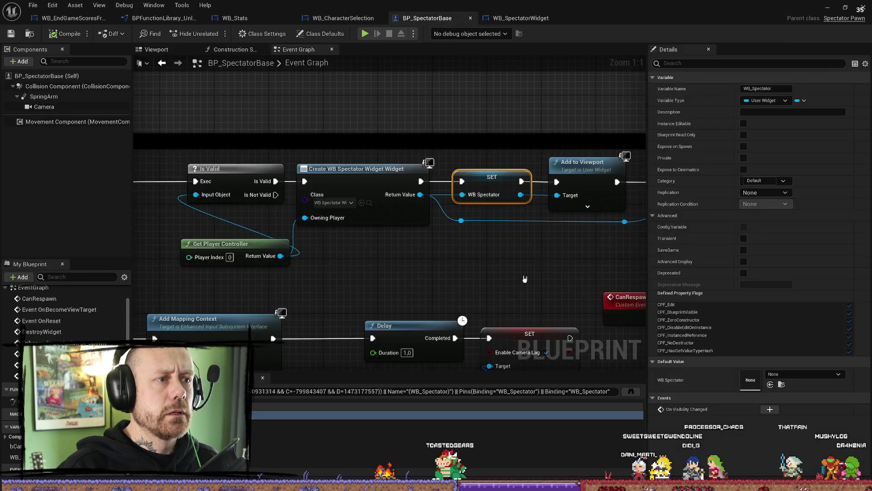
Check the pawn's Construction Script, then jump to IA_Spawn and view the On Reset section
drag(549, 281, 522, 258)
scroll(522, 258, down, 3)
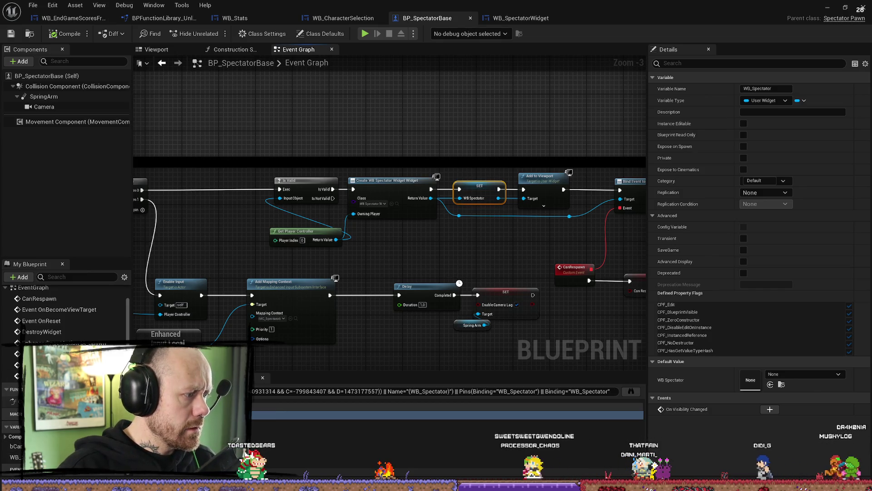
click(231, 49)
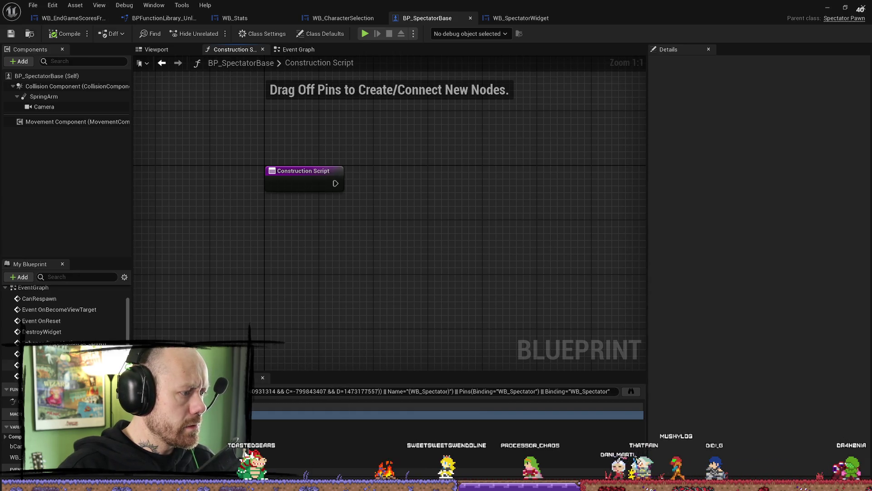
double_click(63, 343)
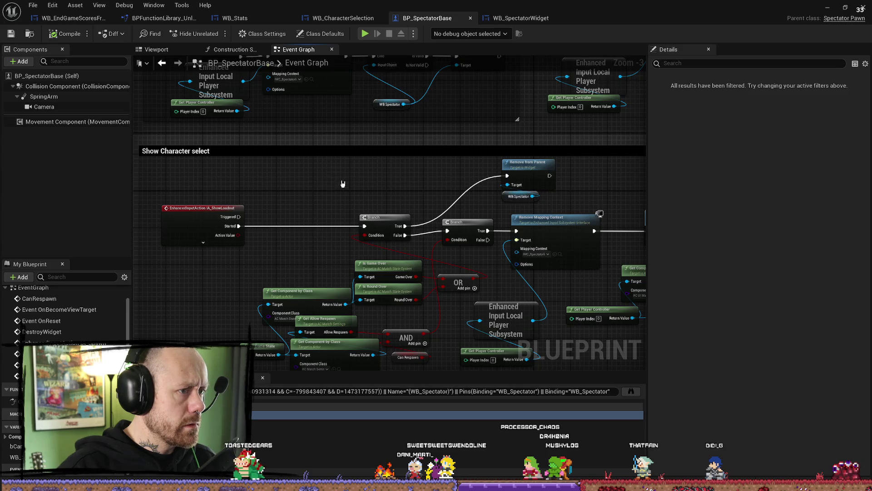
scroll(341, 184, down, 1)
scroll(321, 156, up, 1)
drag(321, 156, 360, 250)
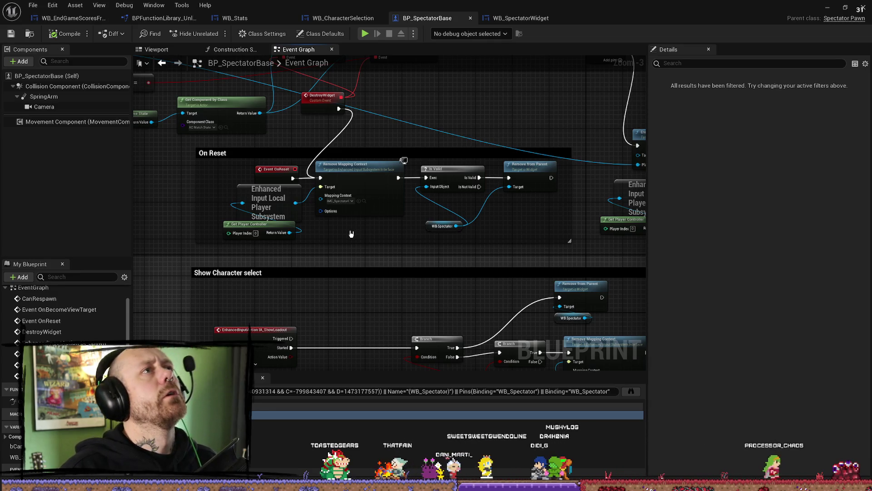
Survey the IA_Spawn chain and Get Player Controller, then return to WB_SpectatorWidget's graph
drag(394, 300, 341, 126)
mouse_move(444, 383)
mouse_down()
mouse_move(452, 295)
mouse_move(512, 164)
mouse_up()
drag(590, 249, 552, 156)
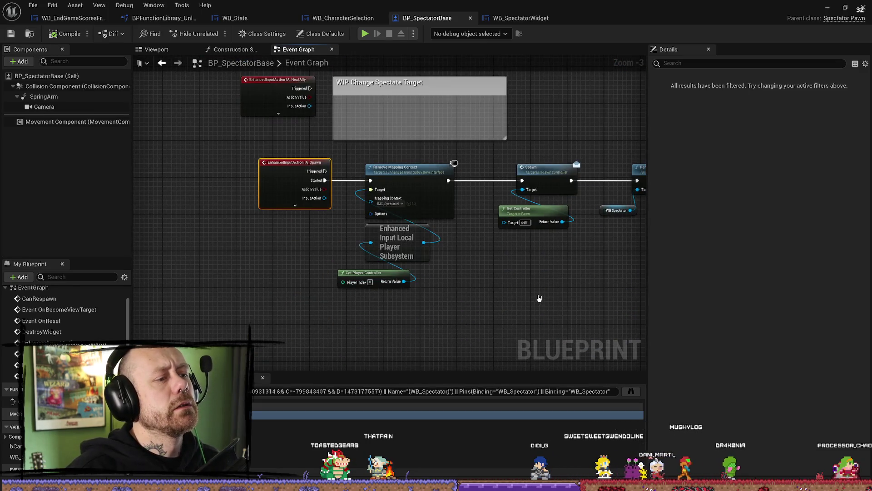
scroll(496, 300, down, 3)
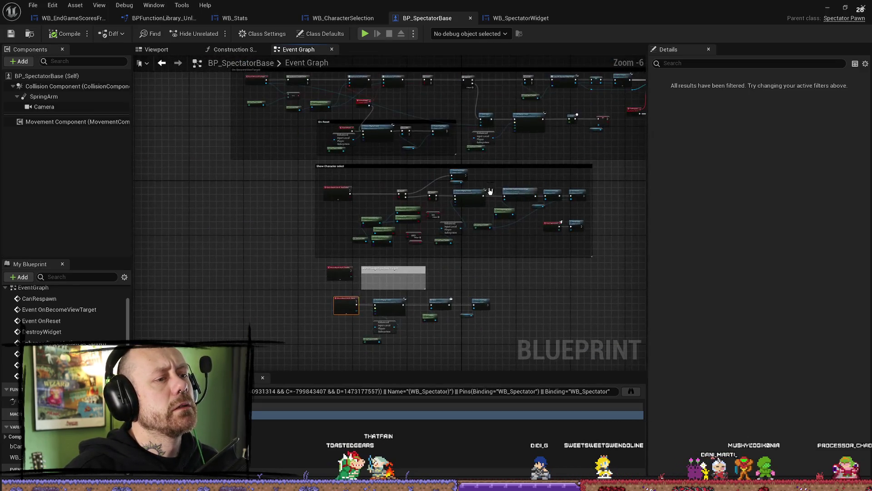
scroll(490, 191, up, 3)
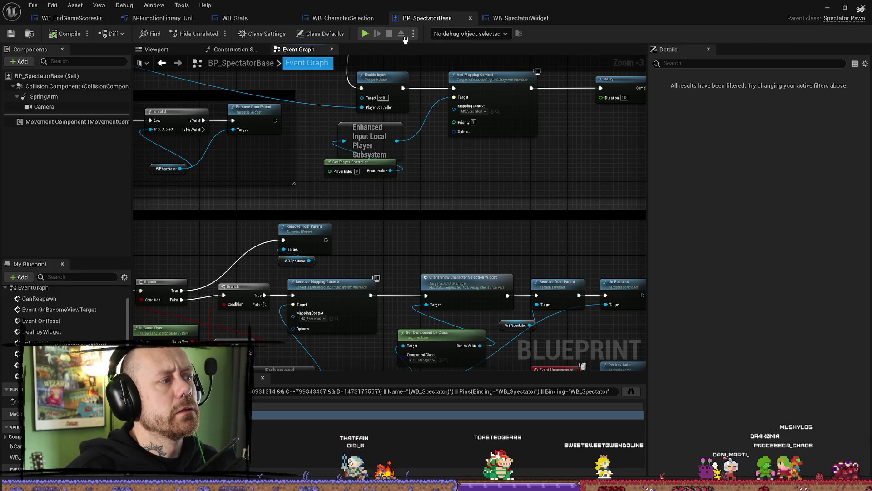
click(521, 18)
drag(521, 137, 528, 133)
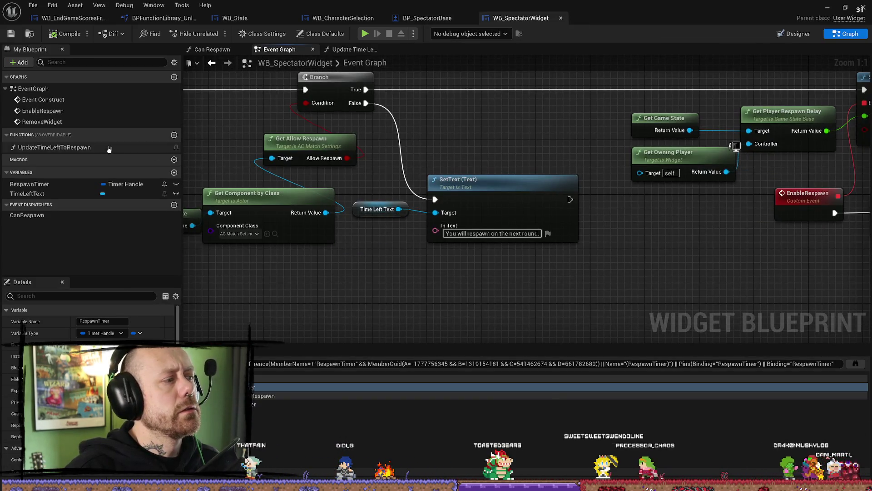
In the widget Designer, inspect the empty HorizontalBox and the Spectating text block
click(795, 34)
click(463, 319)
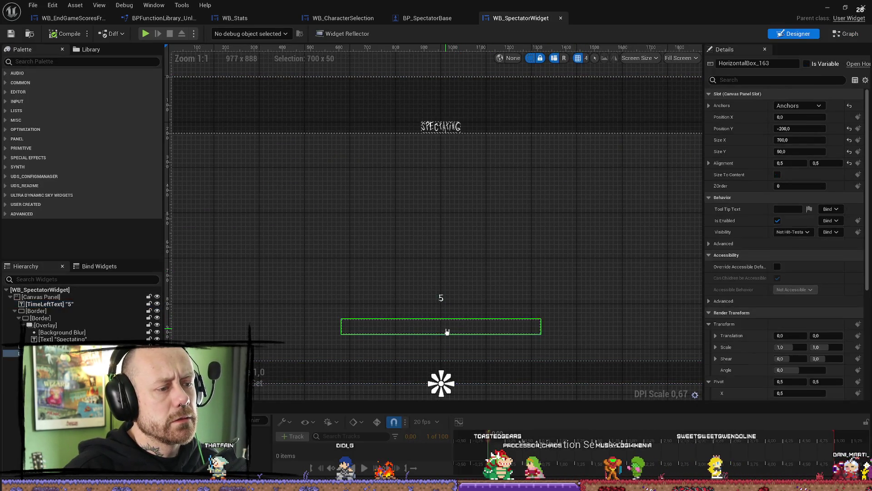
click(45, 346)
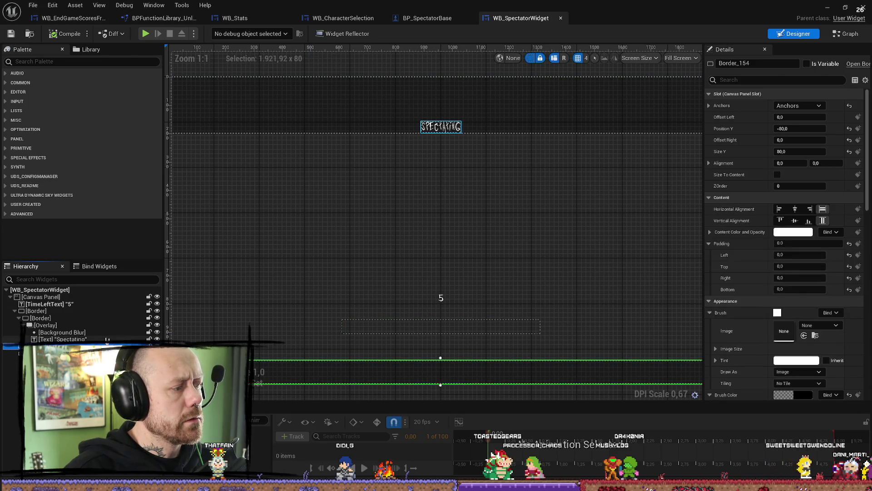
click(59, 339)
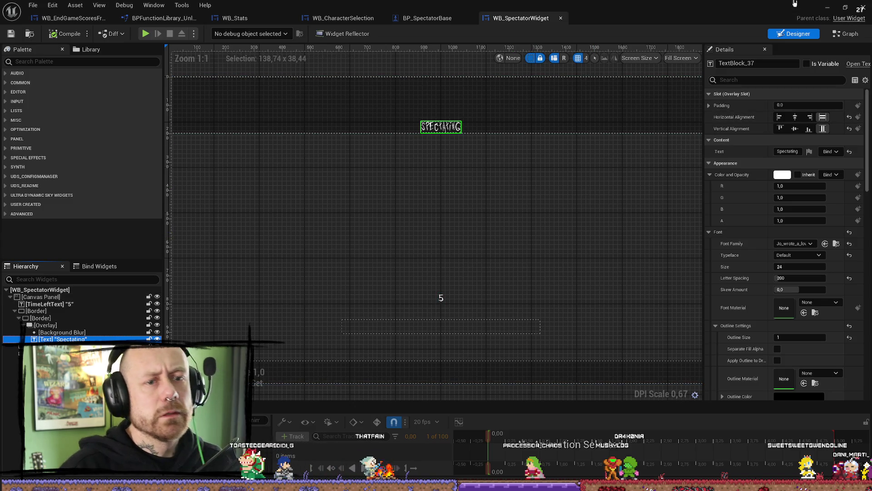
Inspect the EnableRespawn event and Call Can Respawn node, then return to BP_SpectatorBase
click(846, 34)
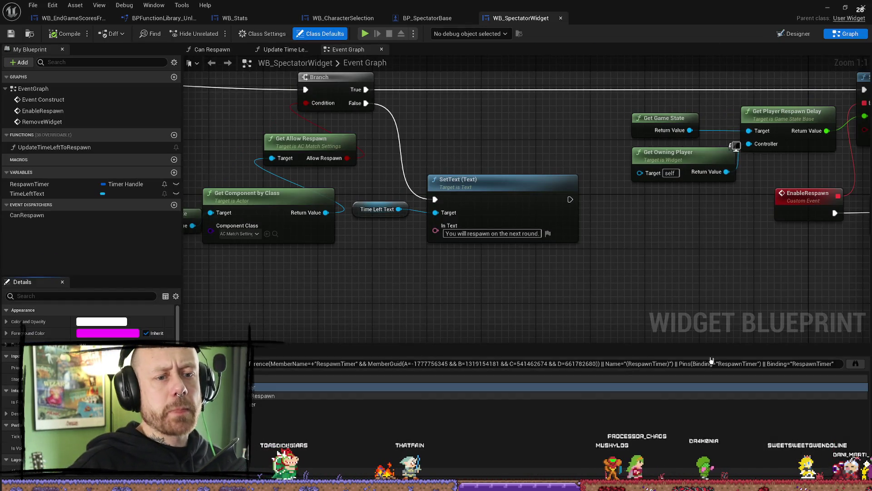
drag(640, 297, 390, 319)
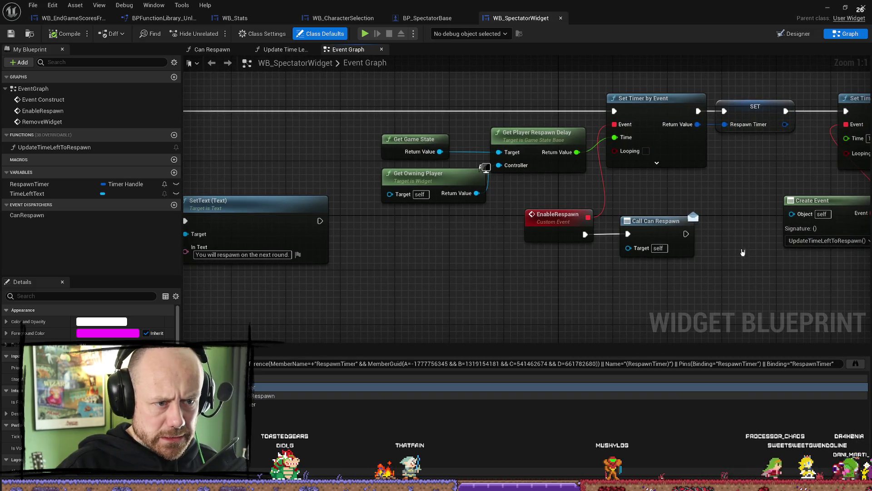
drag(750, 185, 658, 192)
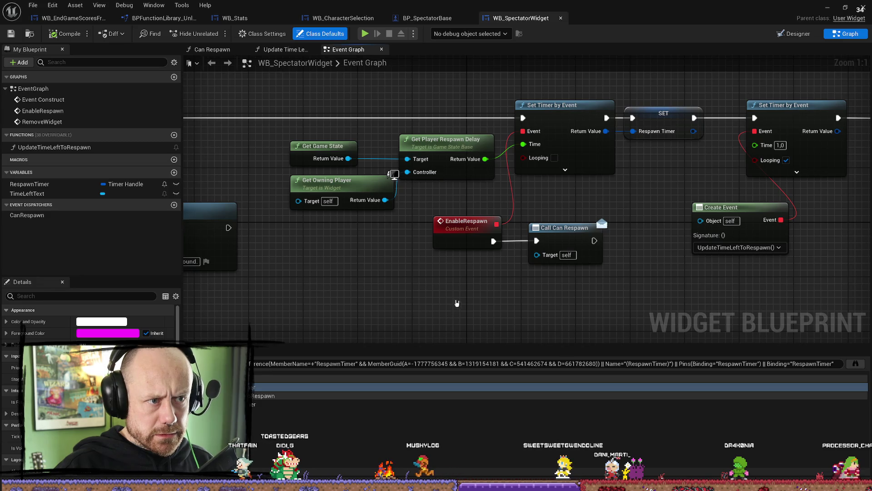
click(476, 229)
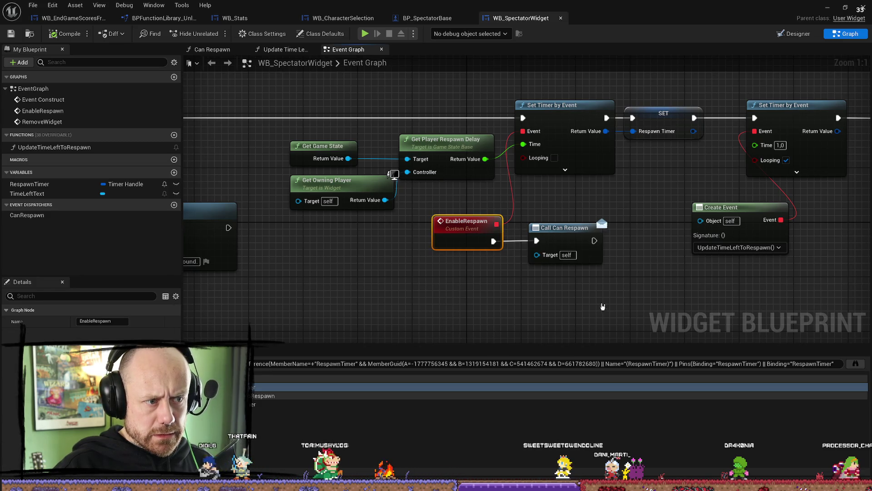
click(575, 235)
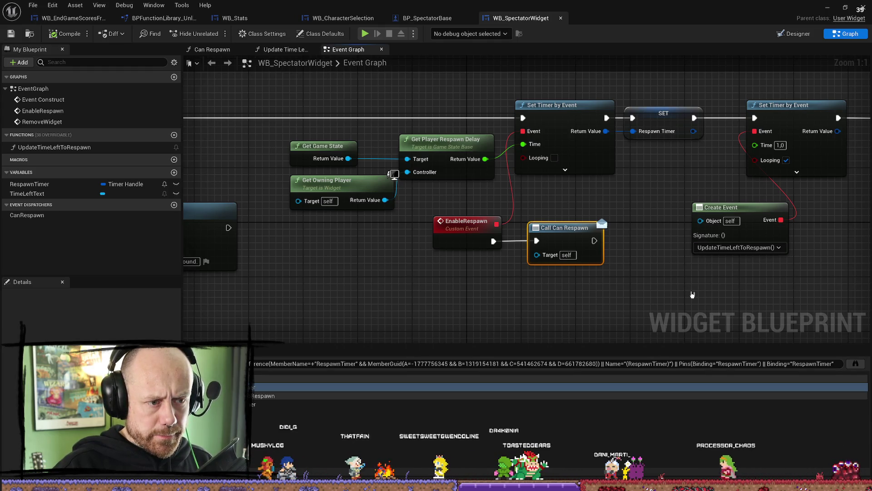
click(427, 18)
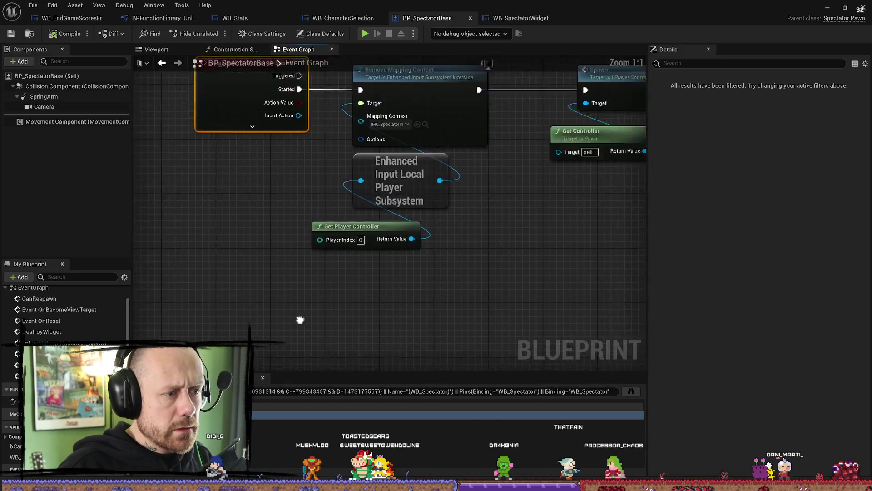
Insert a Can Respawn call after IA_Spawn Started and open the CanRespawn event definition
drag(364, 189, 246, 185)
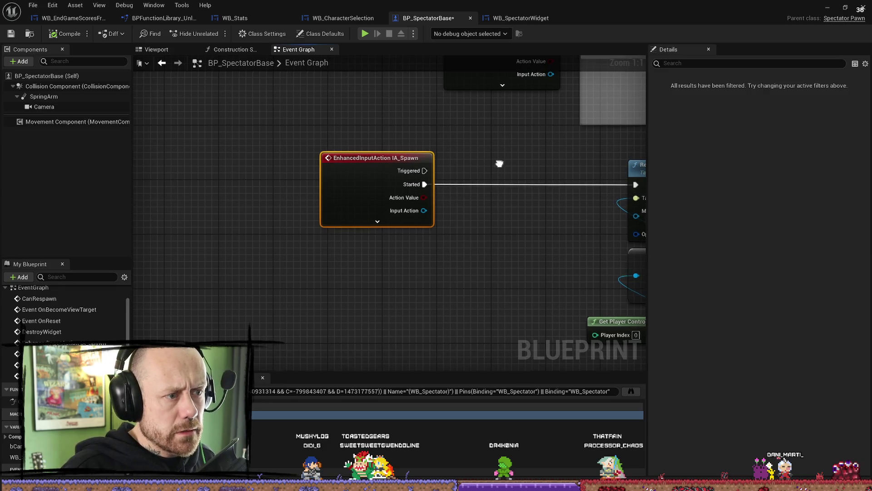
drag(387, 190, 434, 170)
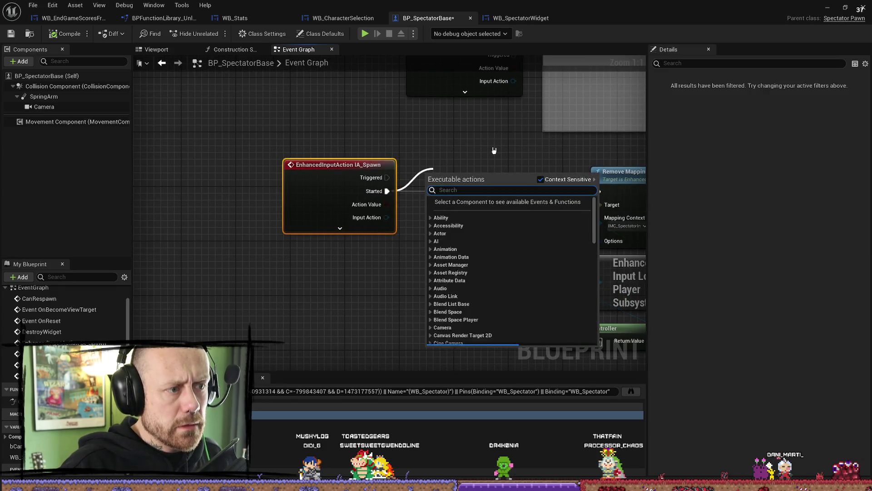
text(can )
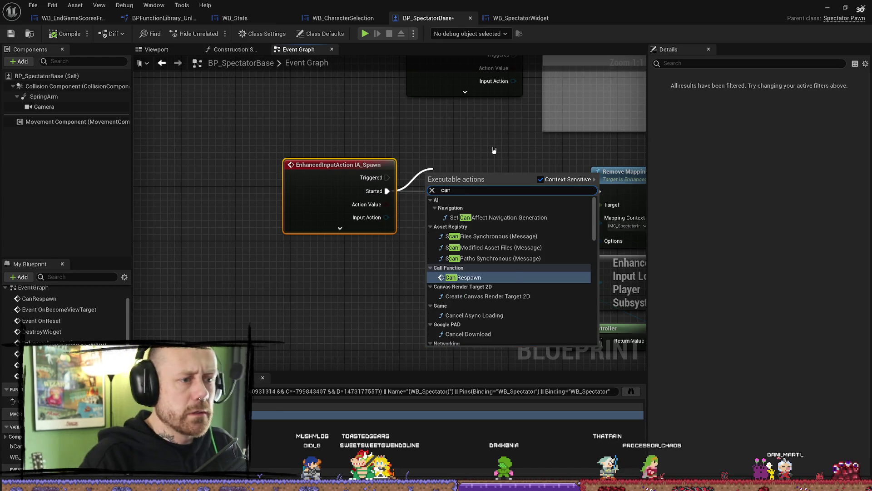
text(resp)
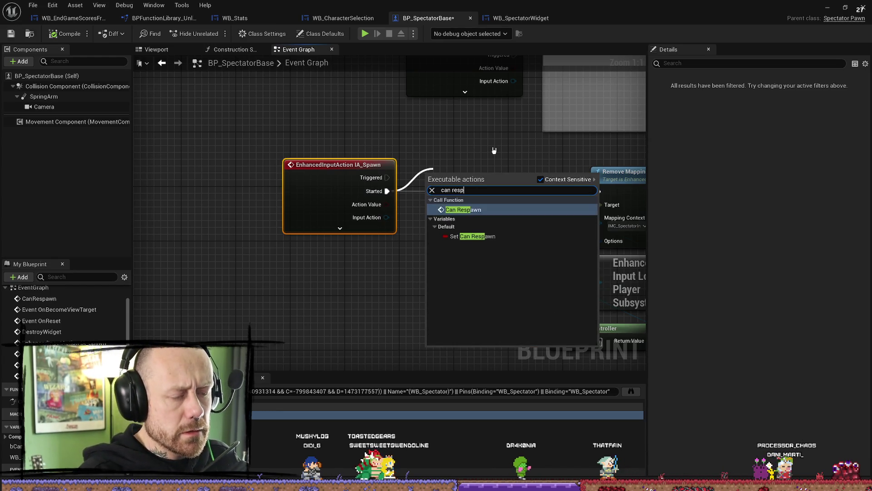
text(a)
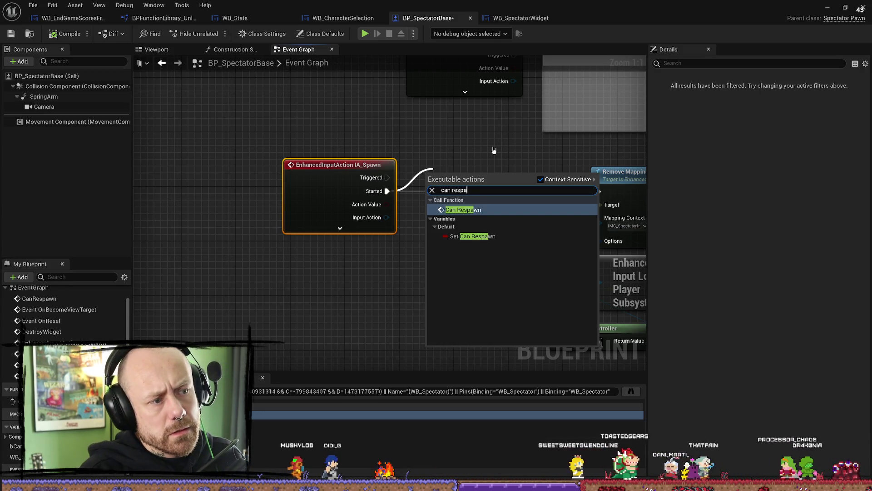
click(482, 209)
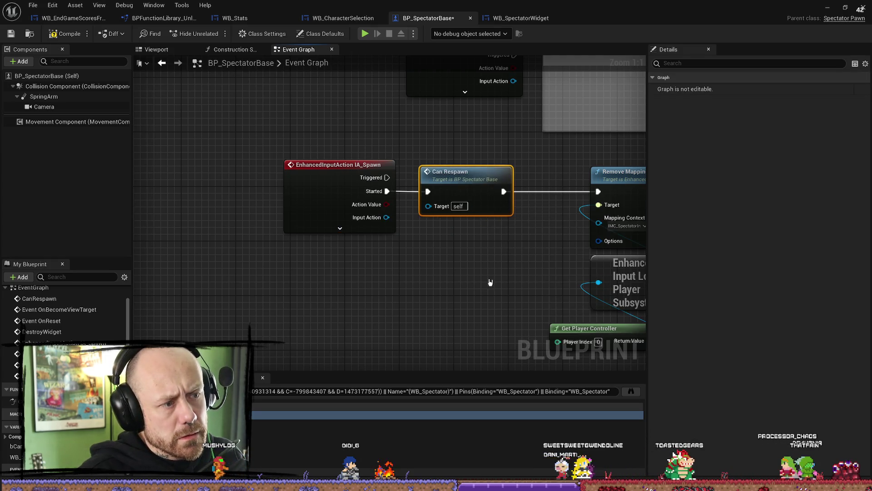
drag(490, 282, 433, 277)
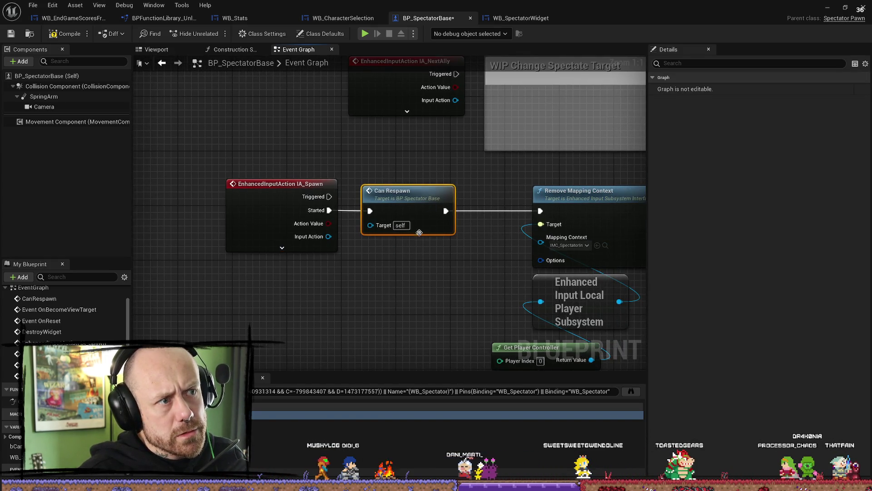
click(433, 299)
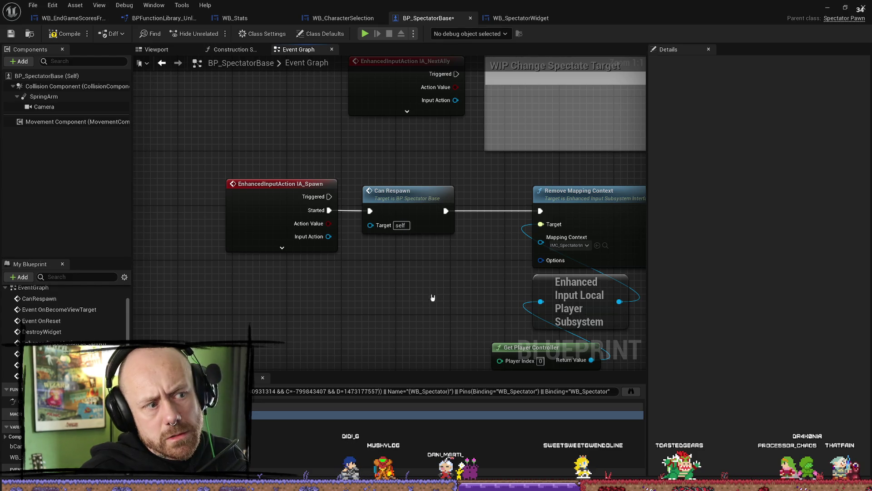
double_click(416, 196)
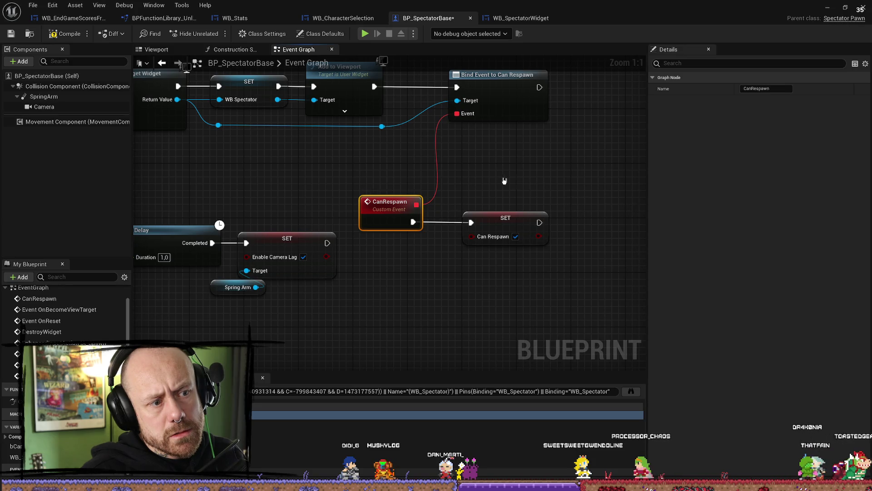
scroll(504, 181, down, 6)
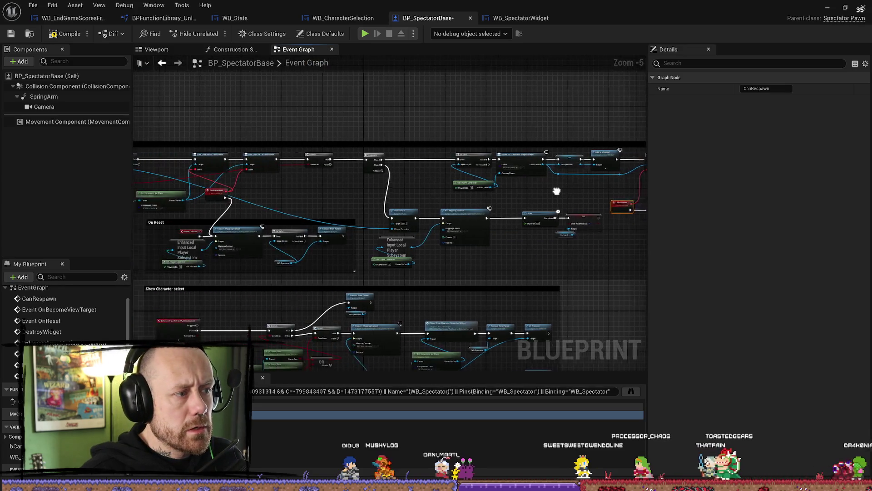
scroll(603, 189, up, 6)
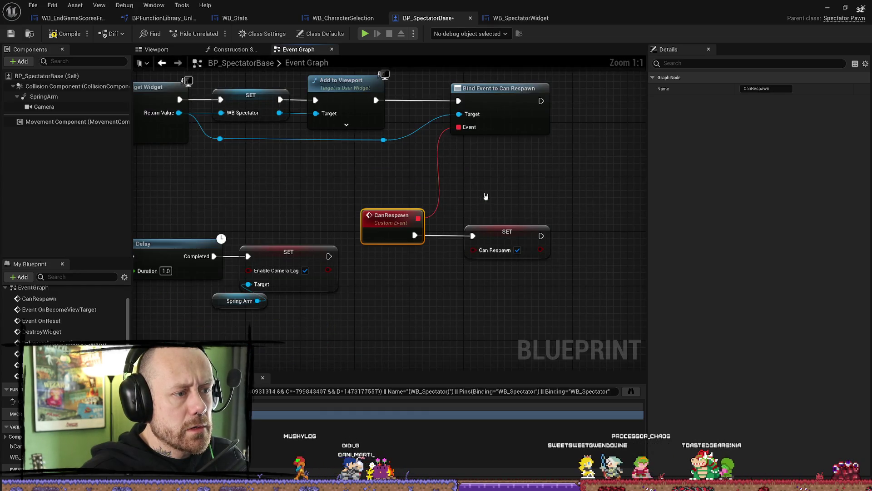
drag(485, 197, 458, 244)
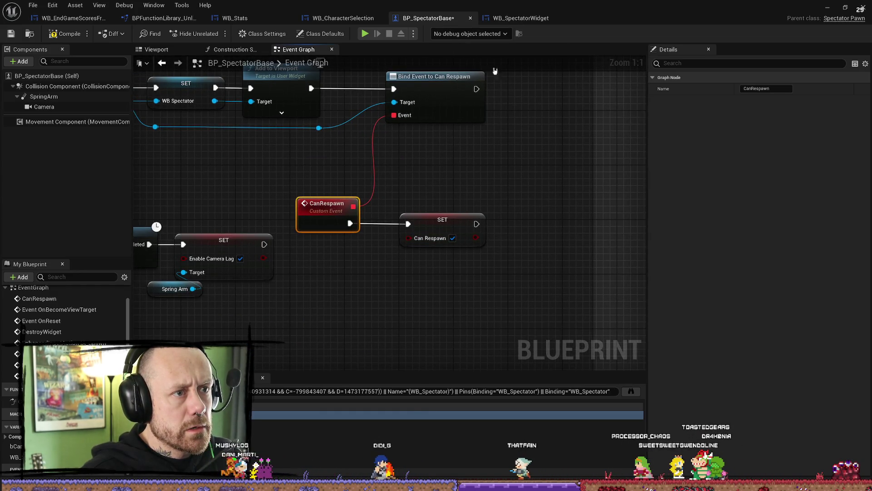
click(521, 14)
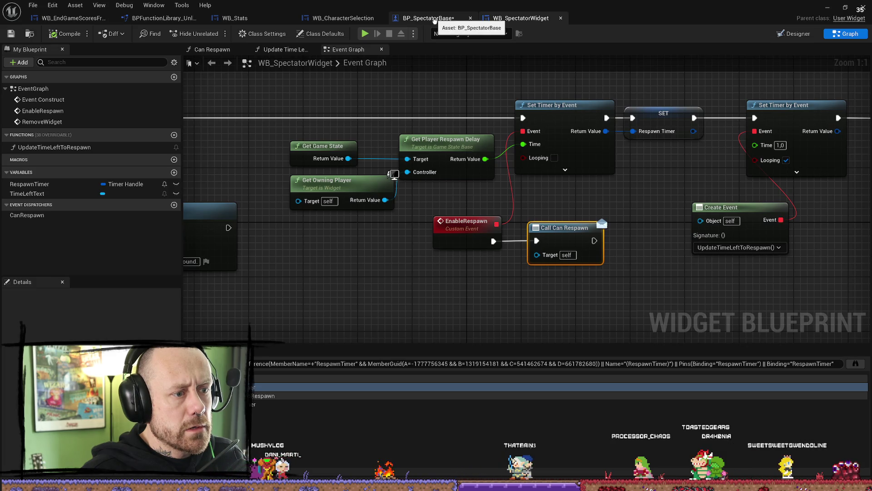
click(433, 20)
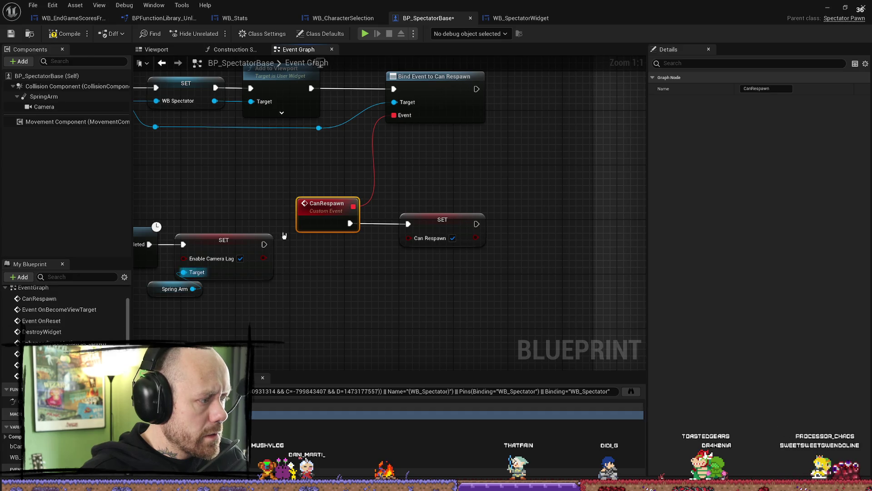
click(343, 18)
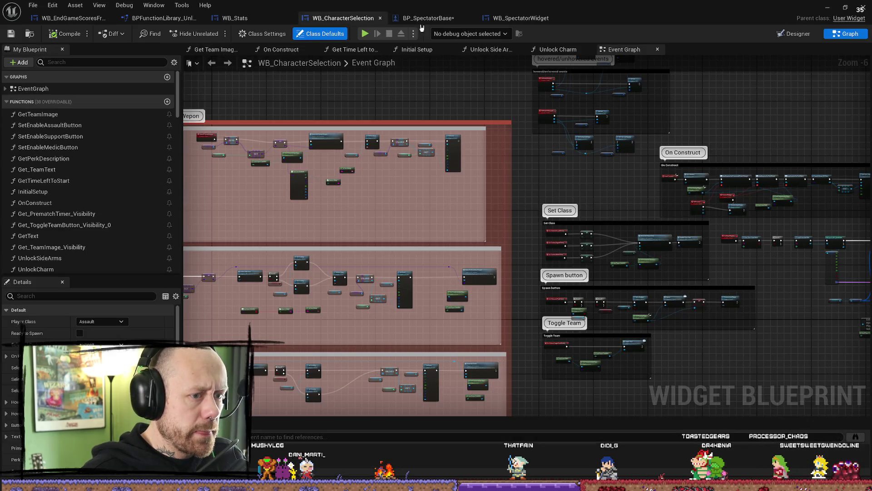
click(428, 19)
click(219, 50)
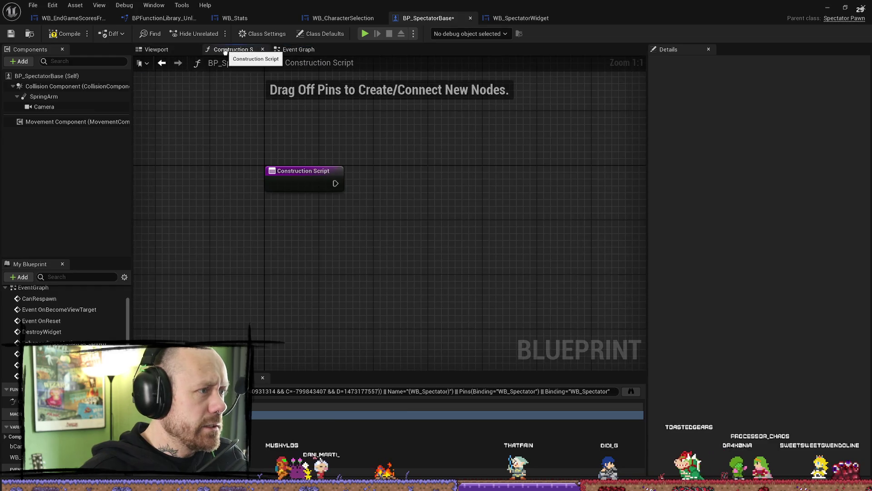
click(219, 51)
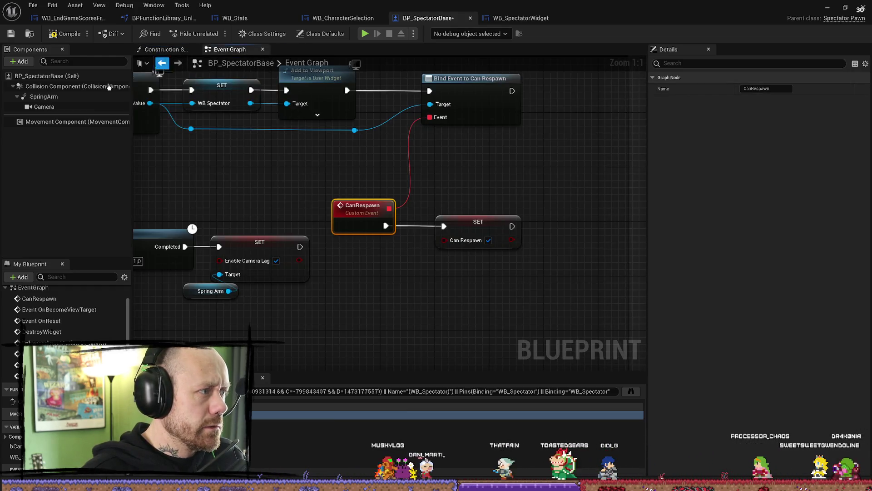
scroll(306, 179, down, 6)
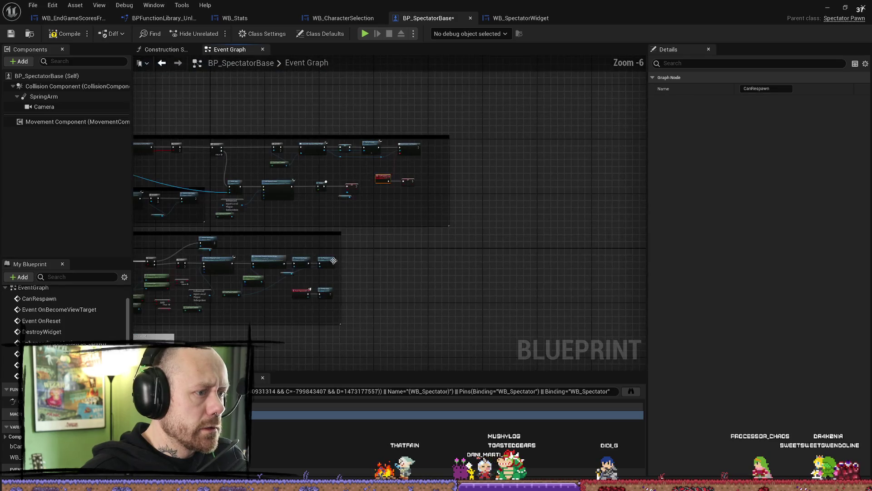
scroll(376, 238, up, 6)
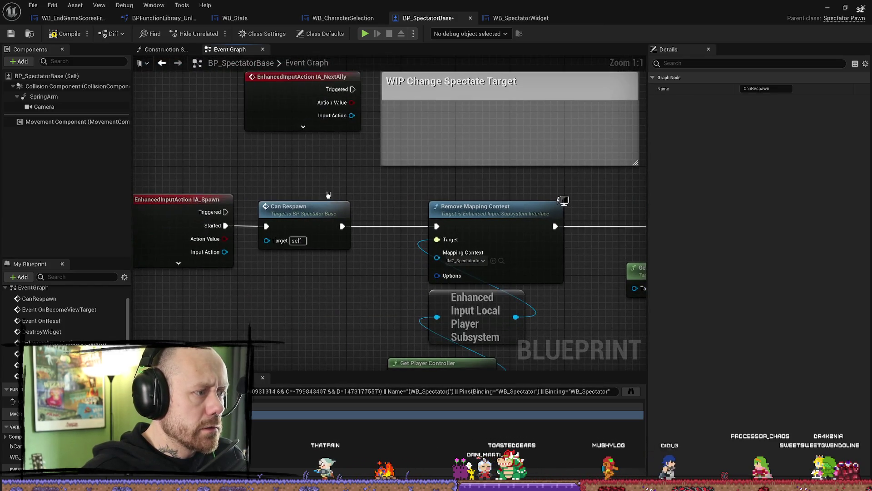
Delete the Can Respawn call and try placing a Branch, then undo the deletion
click(300, 209)
key(Delete)
drag(307, 279, 393, 241)
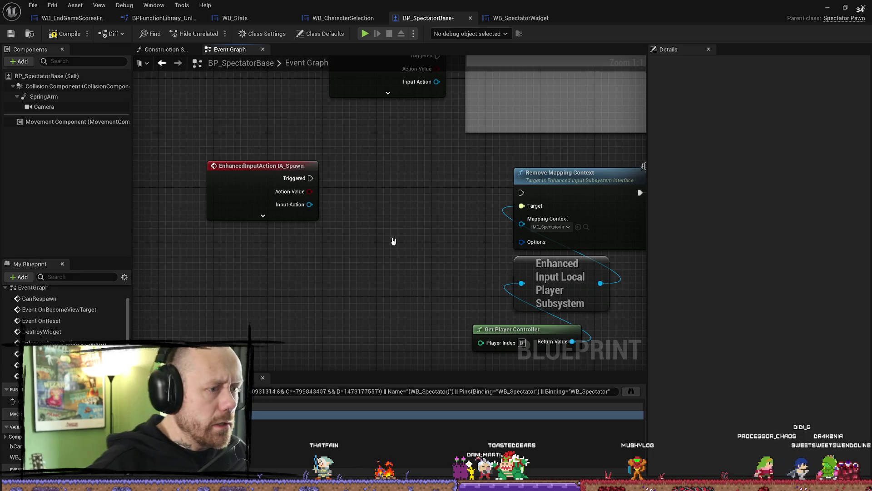
right_click(371, 239)
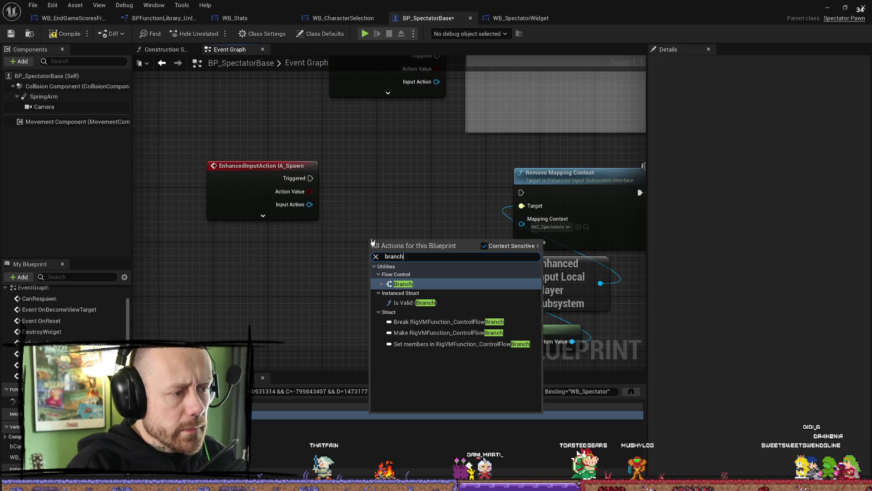
key(Escape)
key(b)
click(372, 242)
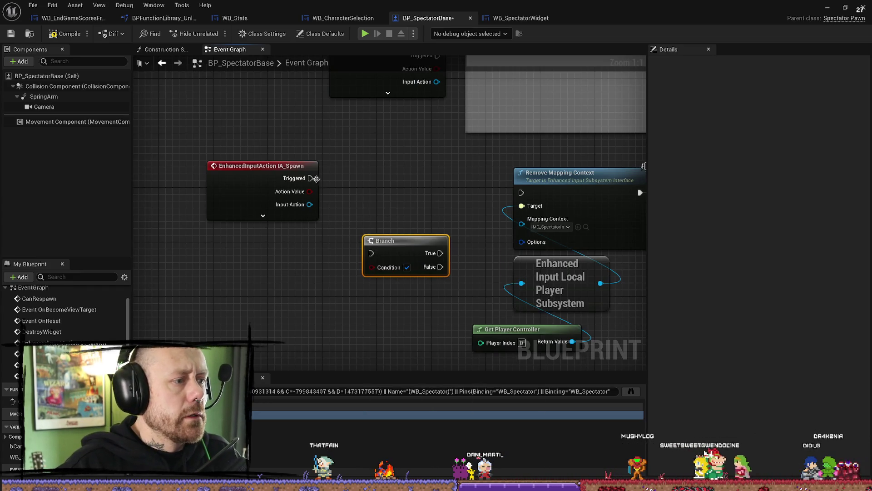
key(Delete)
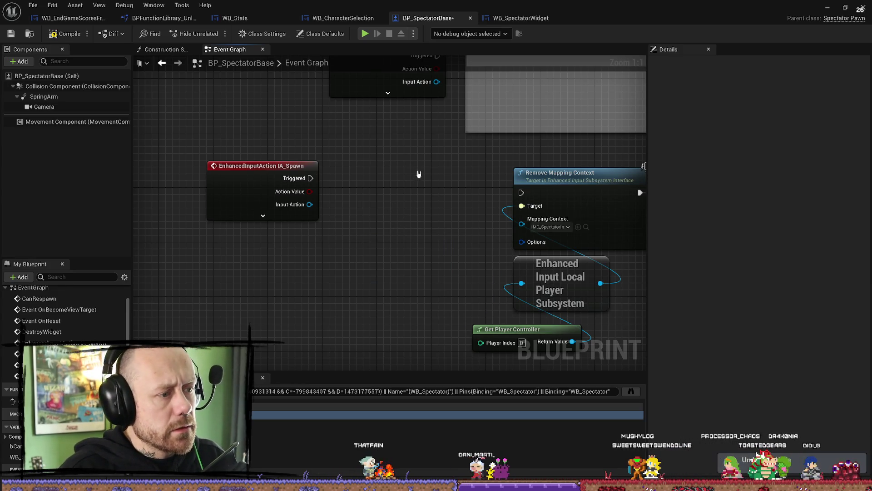
key(ctrl+z)
Add a Branch after IA_Spawn Started, wire True to Remove Mapping Context, delete the Can Respawn call
drag(319, 195, 353, 257)
text(branch)
key(Return)
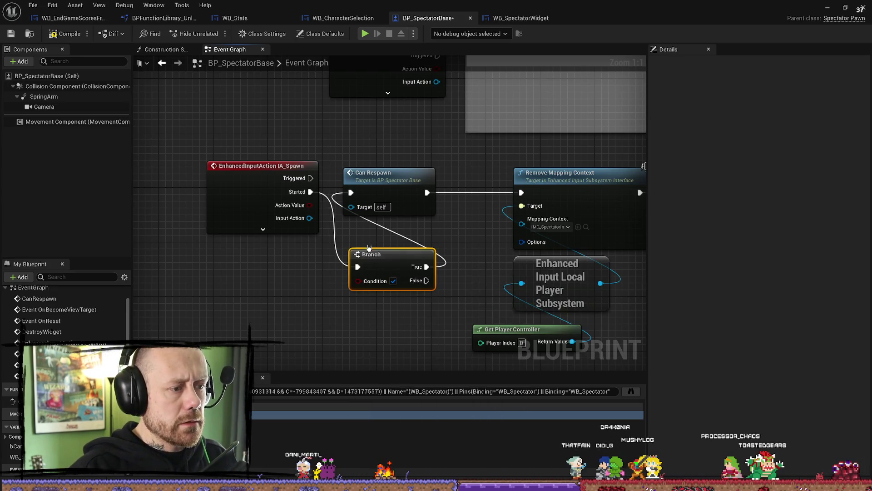
click(386, 196)
drag(426, 266, 521, 193)
key(Delete)
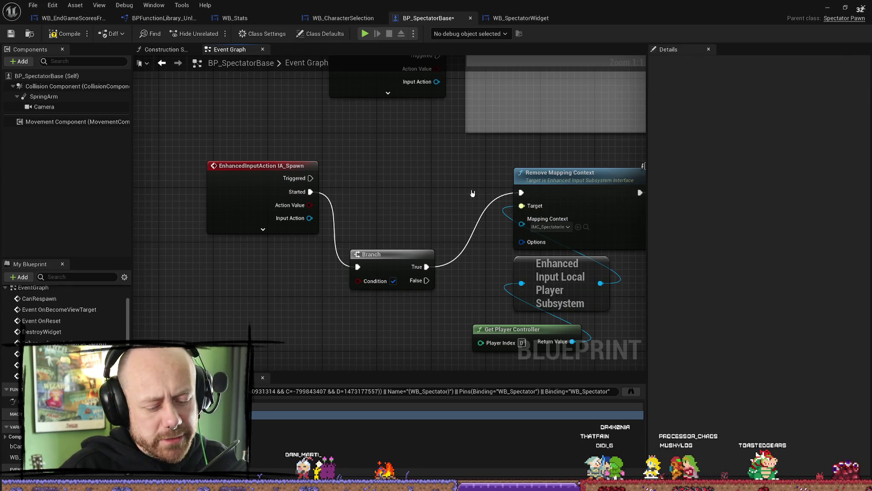
drag(394, 263, 395, 188)
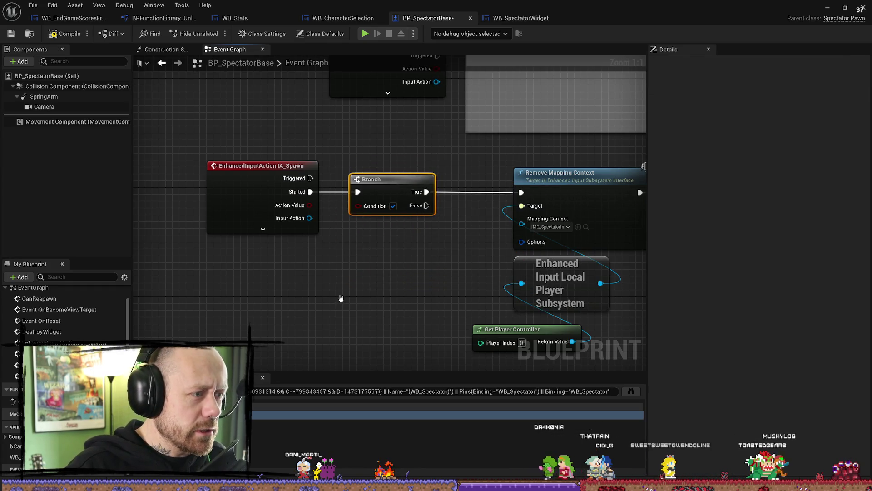
Place a bCanRespawn getter under the Branch and compile the spectator blueprint
click(69, 446)
mouse_move(68, 446)
mouse_down()
mouse_move(159, 409)
mouse_move(253, 331)
mouse_move(293, 318)
mouse_move(358, 205)
mouse_up()
drag(254, 324, 354, 236)
click(64, 34)
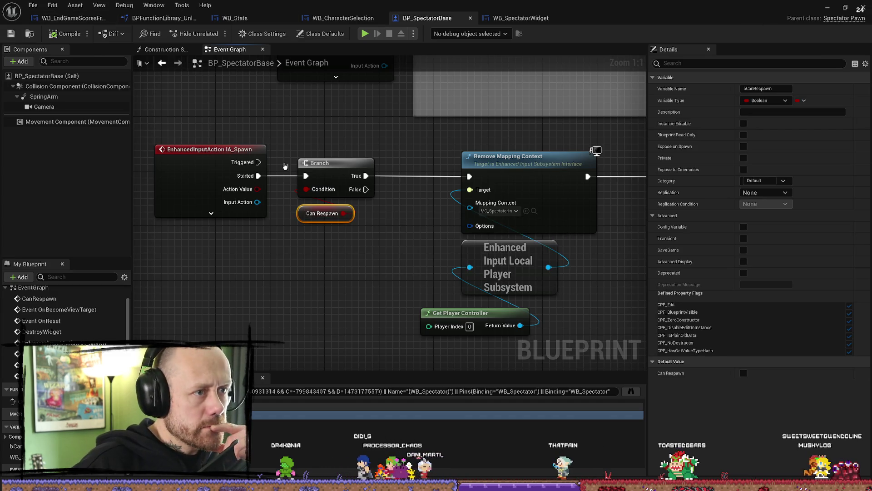
click(833, 8)
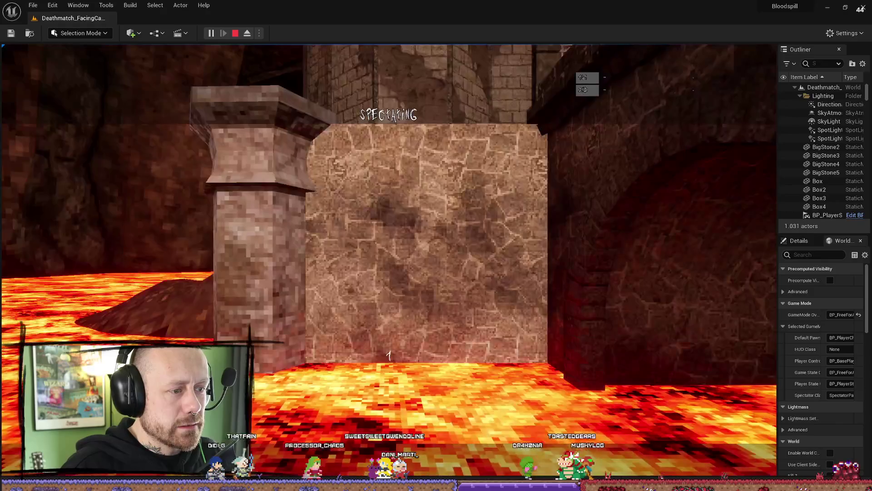
While spectating in play mode, bring up the loadout menu offering Charm, Crossbow, Melee Weapon and Deploy
right_click(519, 444)
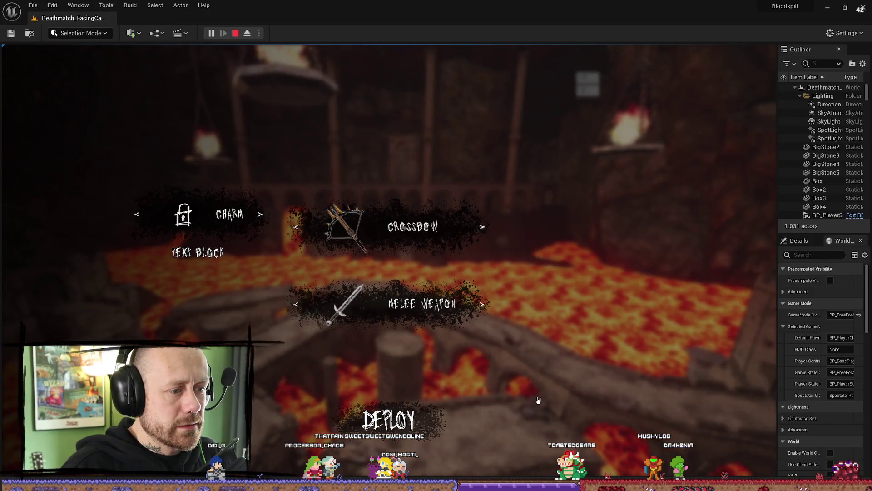
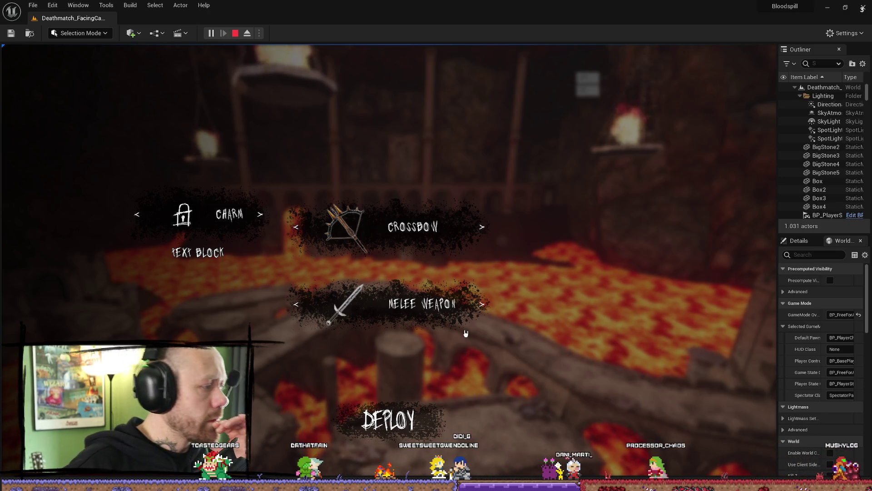
Keep the sword in the melee slot, deploy into the lava cave deathmatch, then stop the session
click(481, 303)
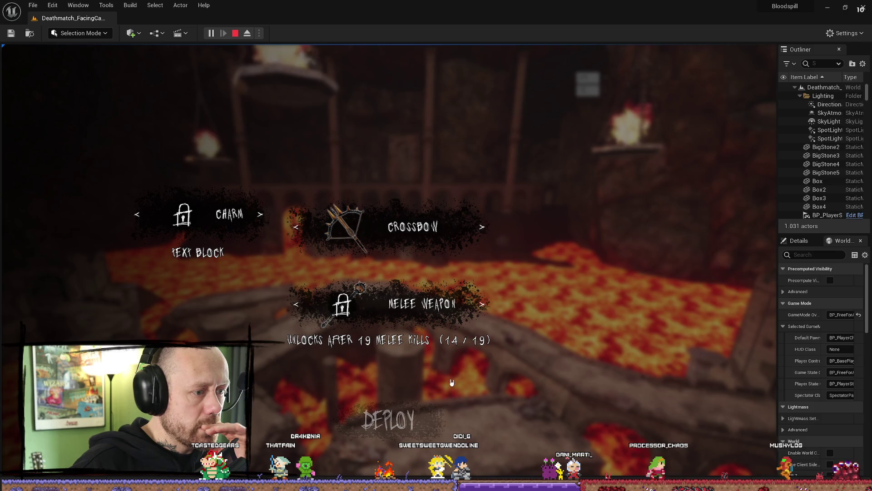
click(483, 305)
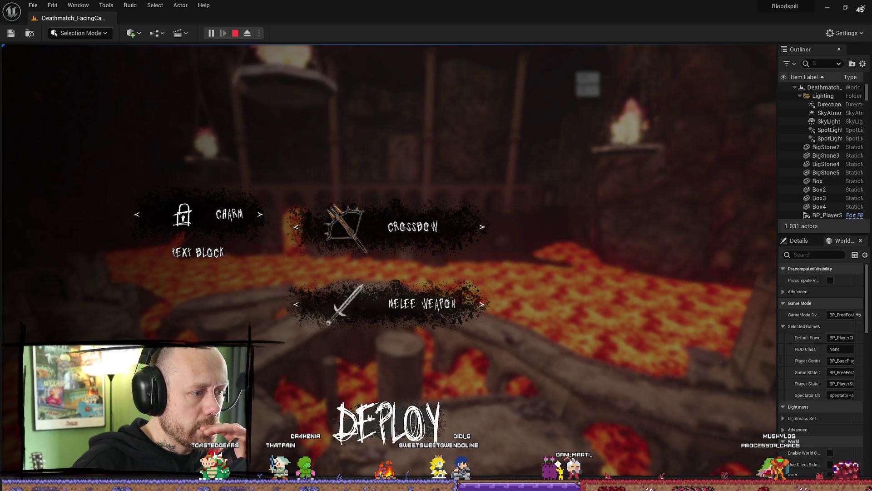
click(370, 417)
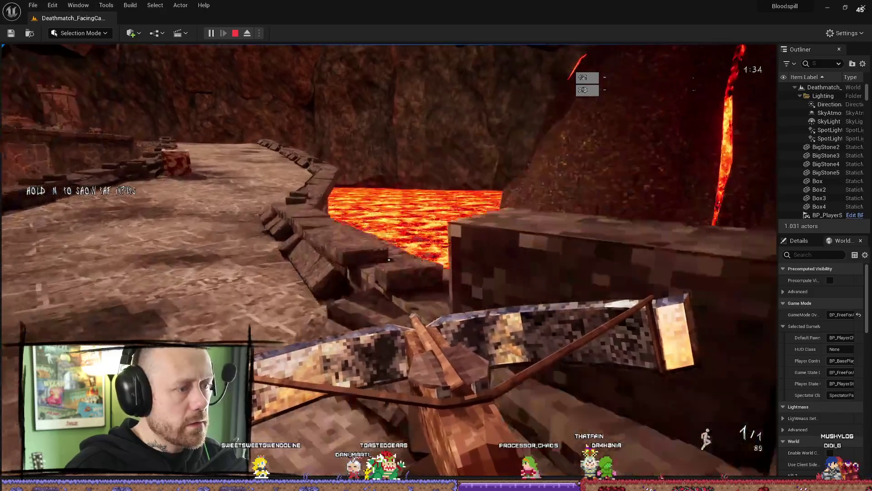
key(Escape)
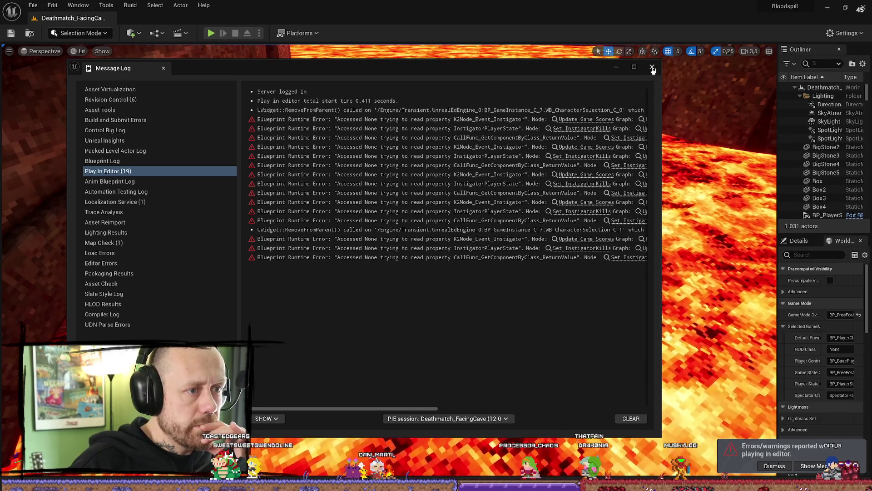
Close the Message Log, start a new play session, deploy, then quit the match
click(653, 68)
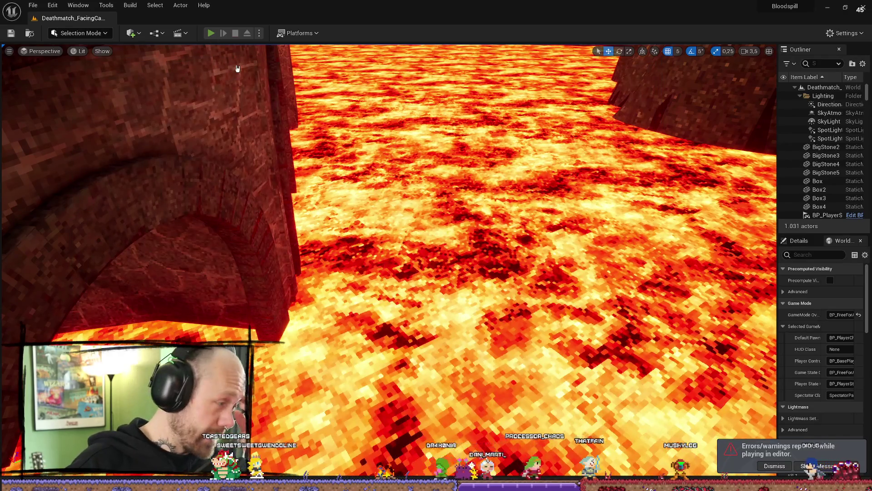
key(alt+p)
click(384, 419)
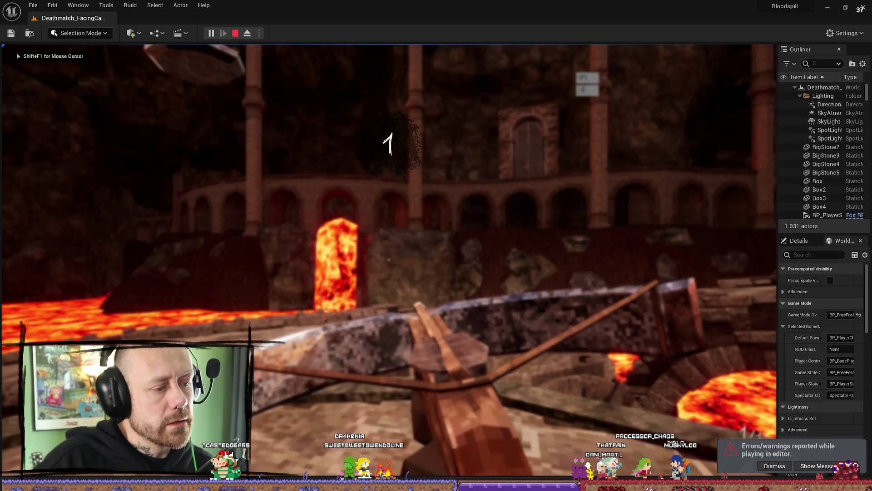
key(Escape)
click(135, 248)
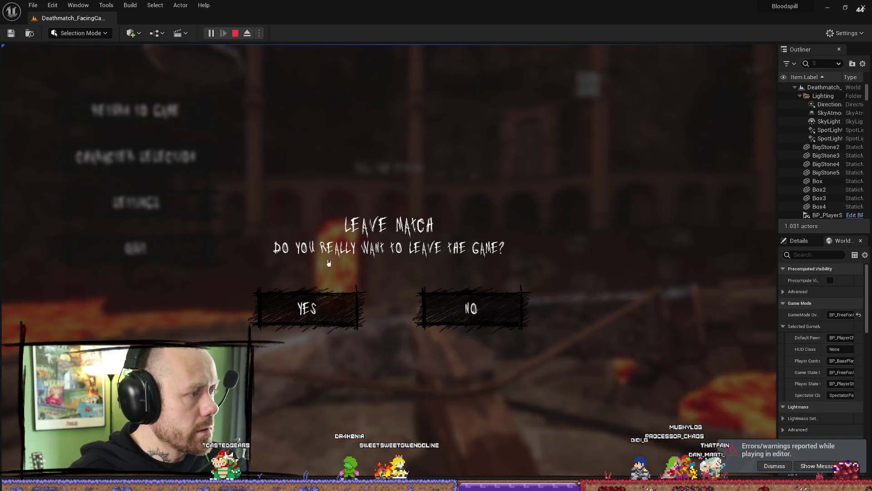
click(306, 308)
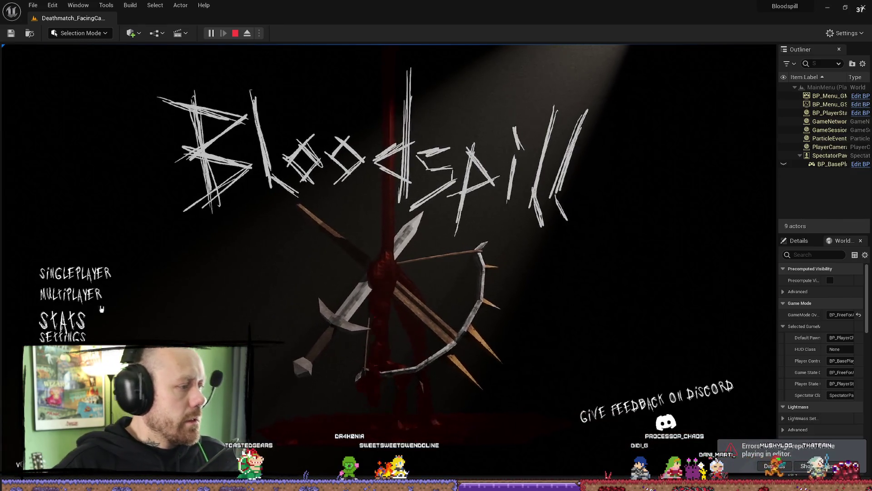
Start a singleplayer Capture the Flag match on Facing Castles, then stop the play session
click(75, 273)
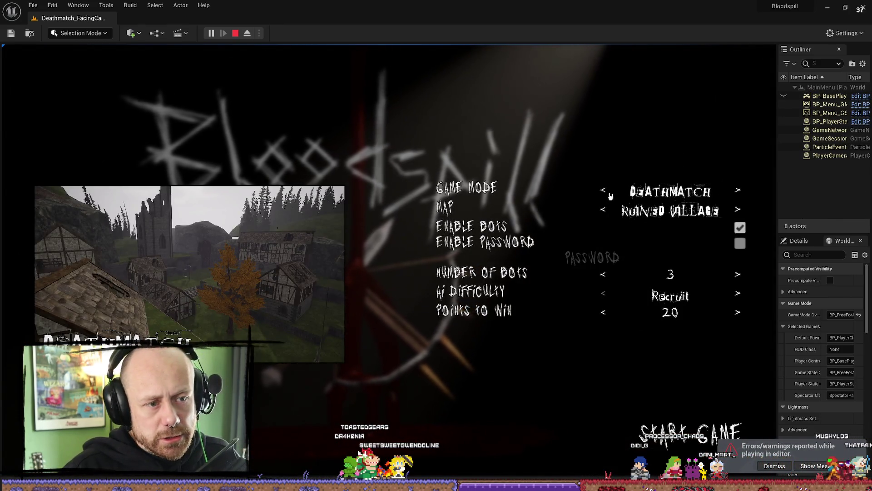
click(607, 191)
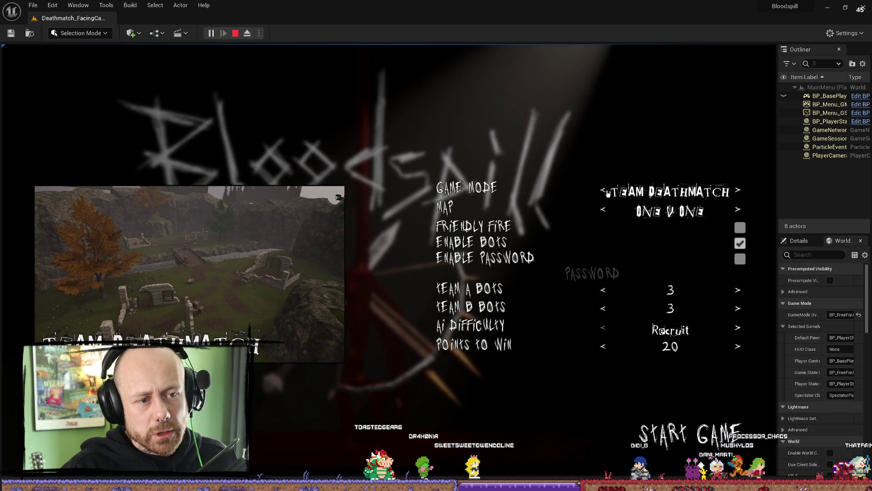
click(607, 192)
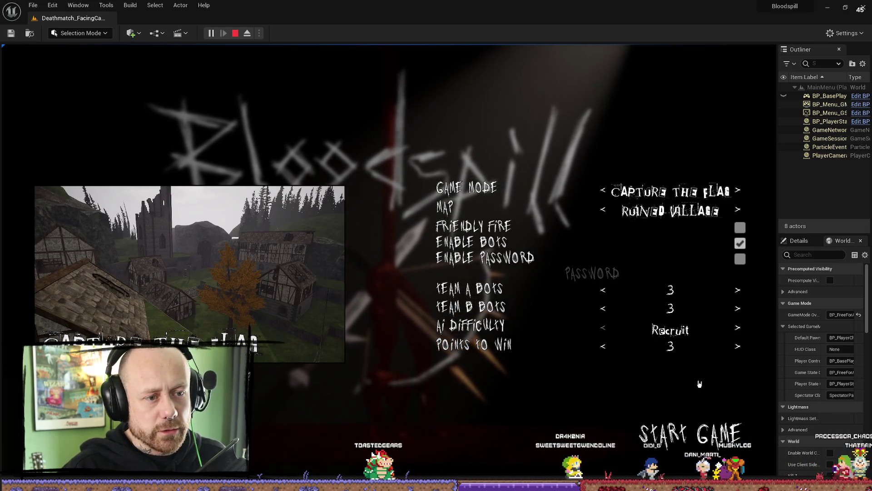
click(606, 212)
click(724, 454)
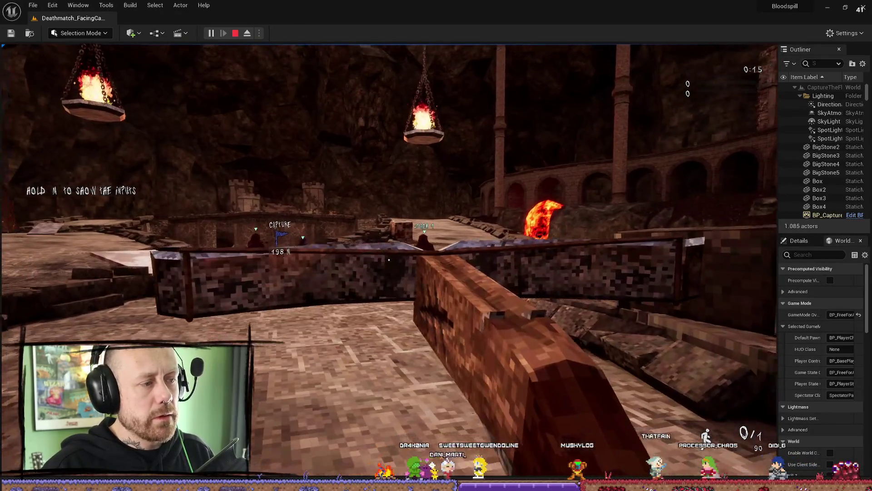
key(Escape)
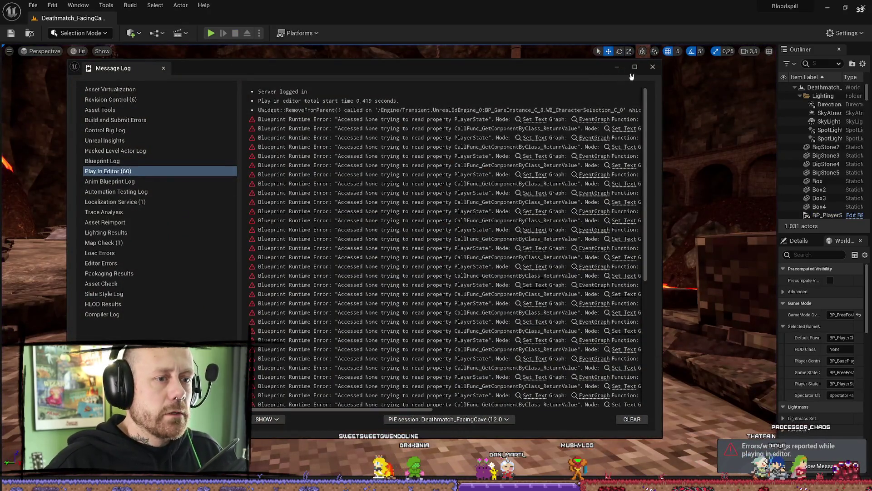
Close the Message Log, save all levels and assets, then switch to the BloodSpill Trello board
click(653, 68)
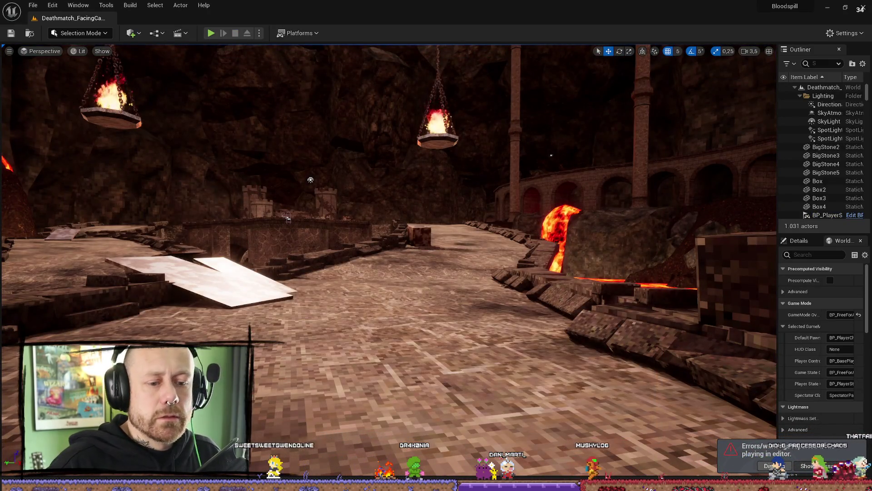
click(825, 8)
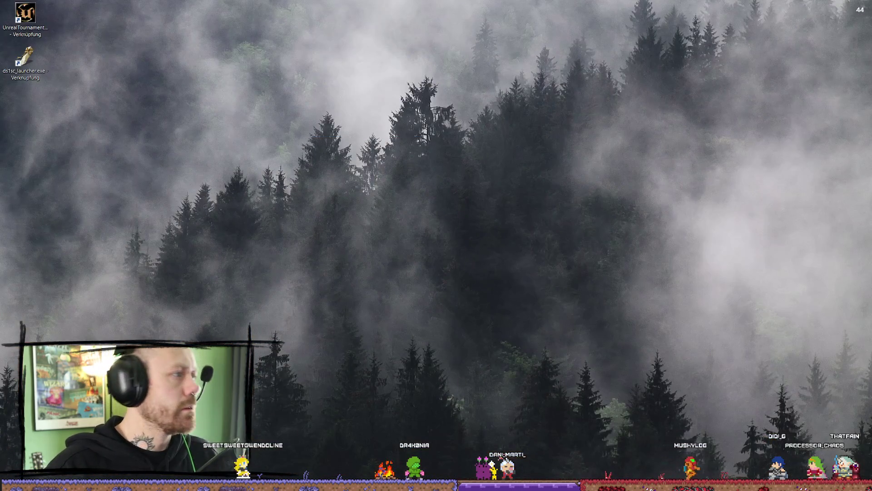
key(alt+Tab)
click(33, 5)
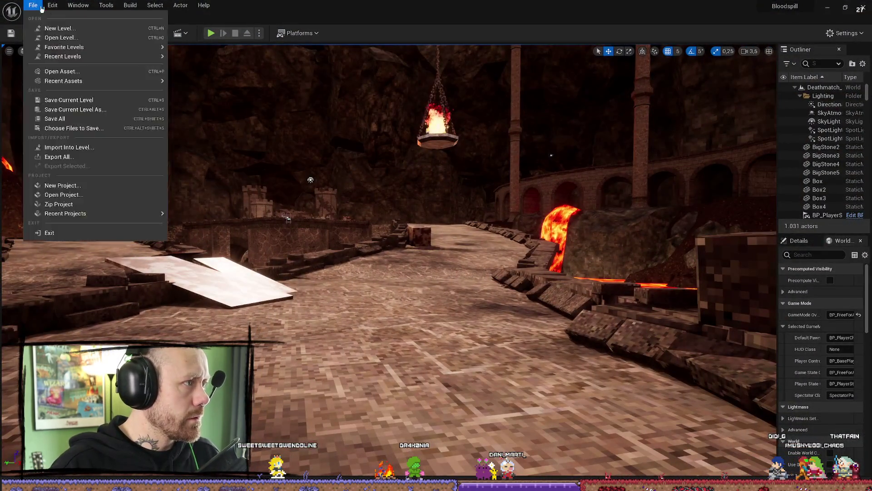
click(64, 120)
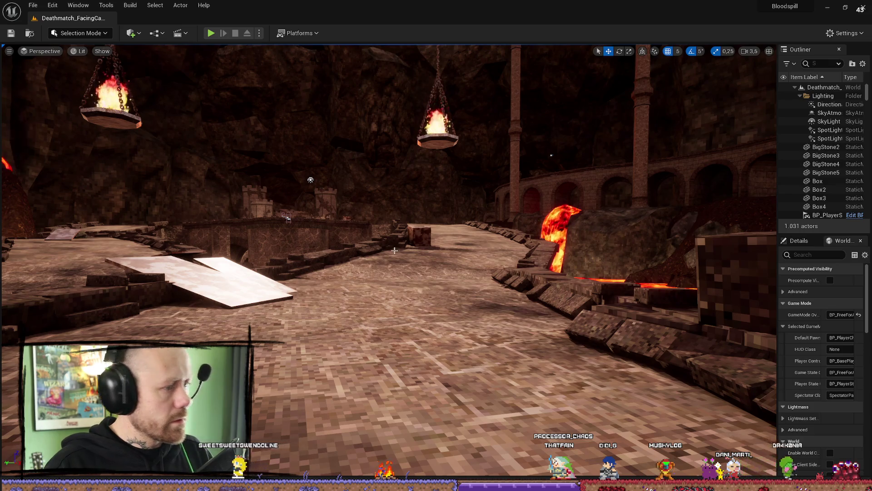
drag(286, 218, 380, 211)
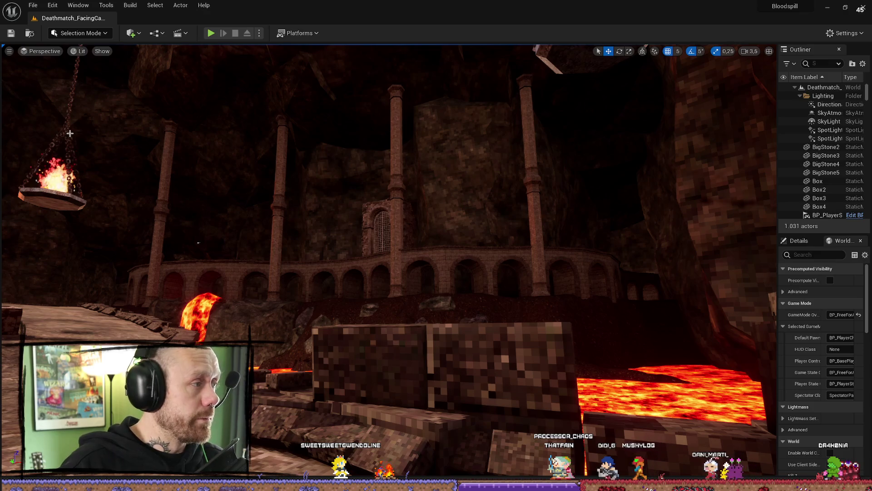
key(alt+Tab)
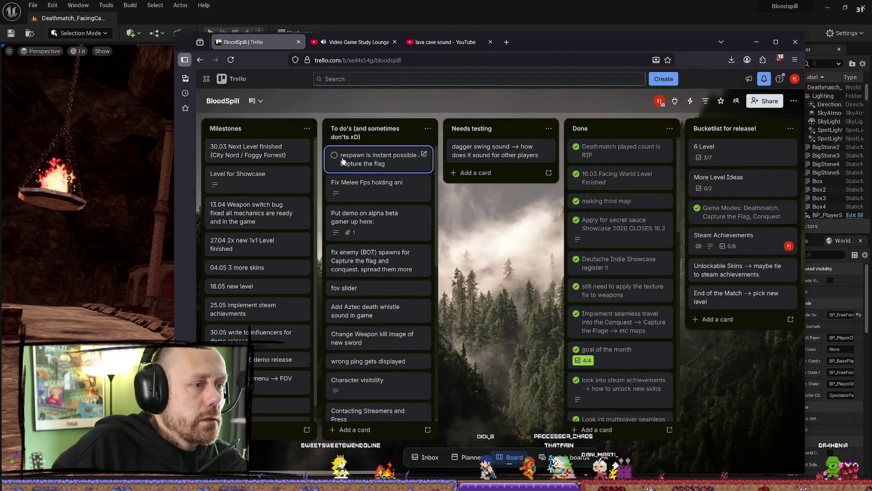
Move the 'respawn is instant possible in capture the flag' card to Done and start an Unreal playtest
drag(340, 159, 607, 152)
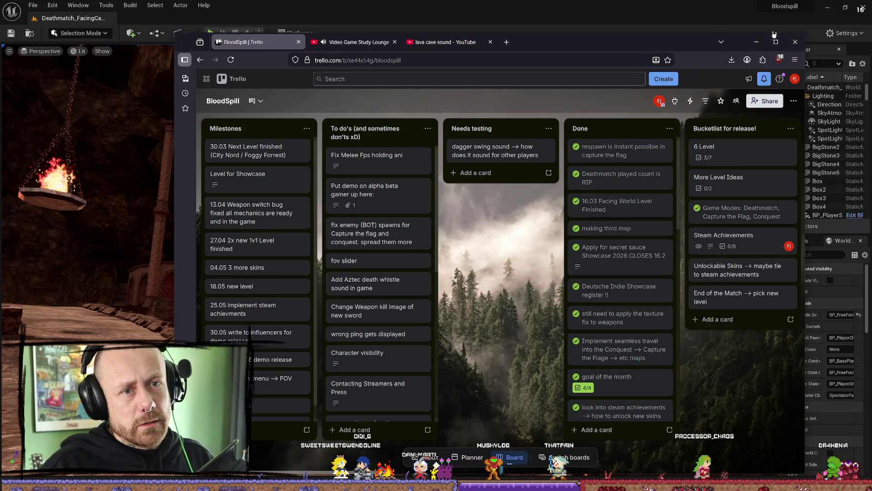
click(757, 42)
click(211, 33)
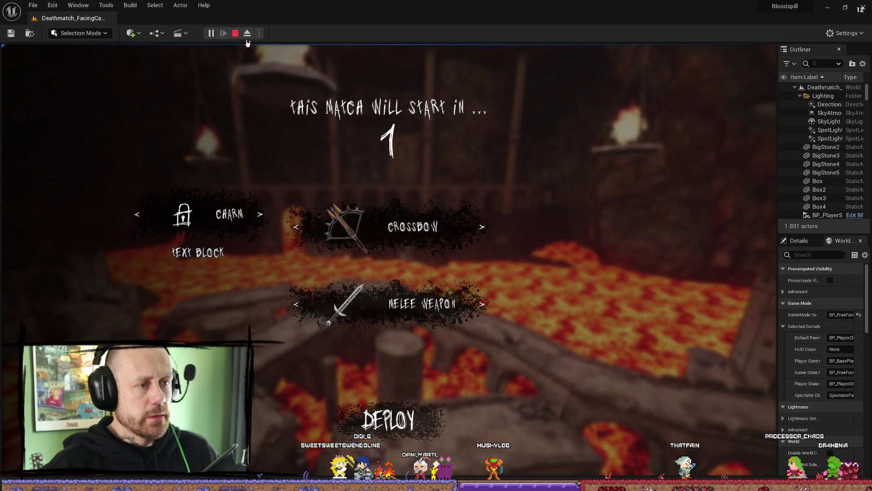
Deploy and fire the crossbow, then restart play and quit the match to the main menu
click(398, 385)
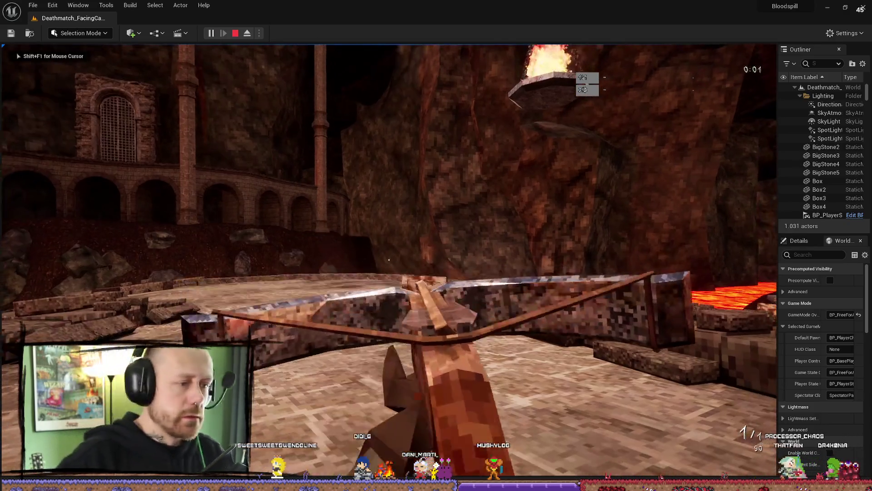
click(389, 260)
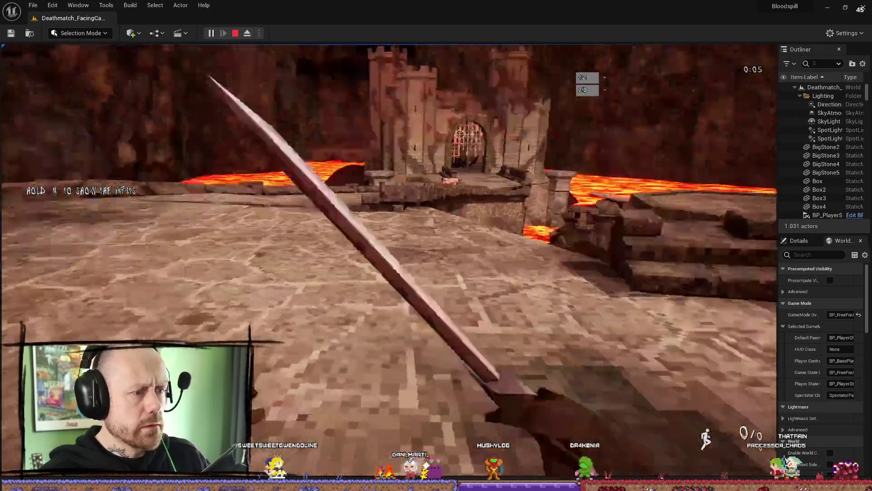
key(Escape)
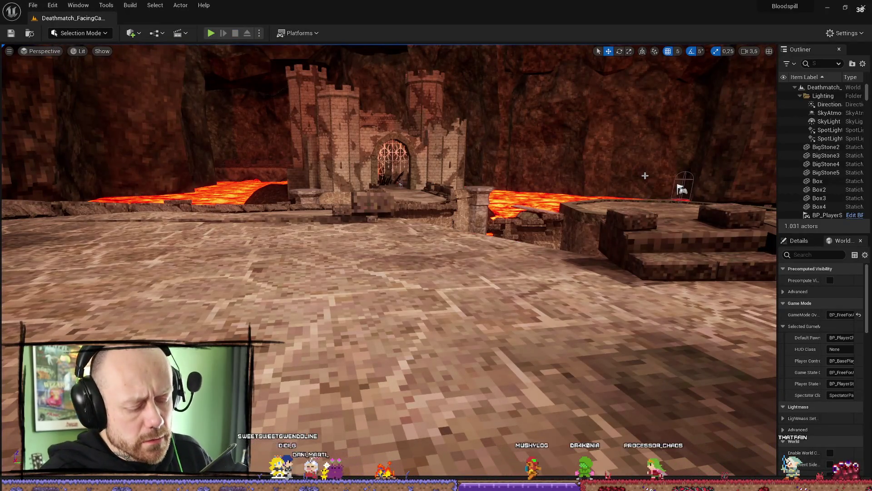
key(alt+p)
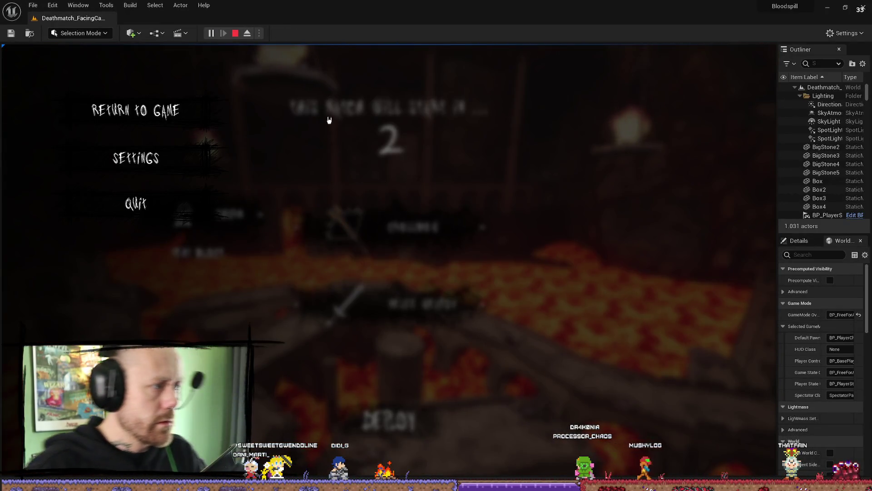
click(136, 203)
click(330, 296)
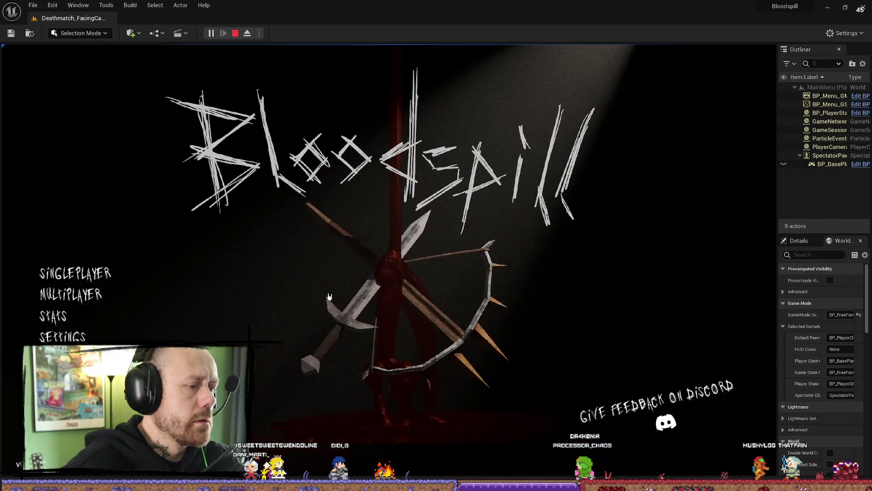
Set up a singleplayer Conquest match on Facing Castles with 1 Team B bot, start and deploy
click(159, 291)
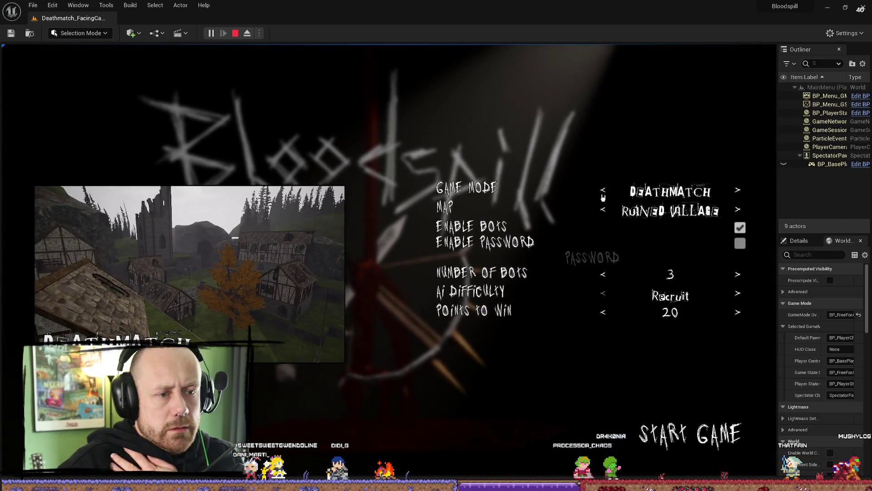
click(603, 192)
click(608, 192)
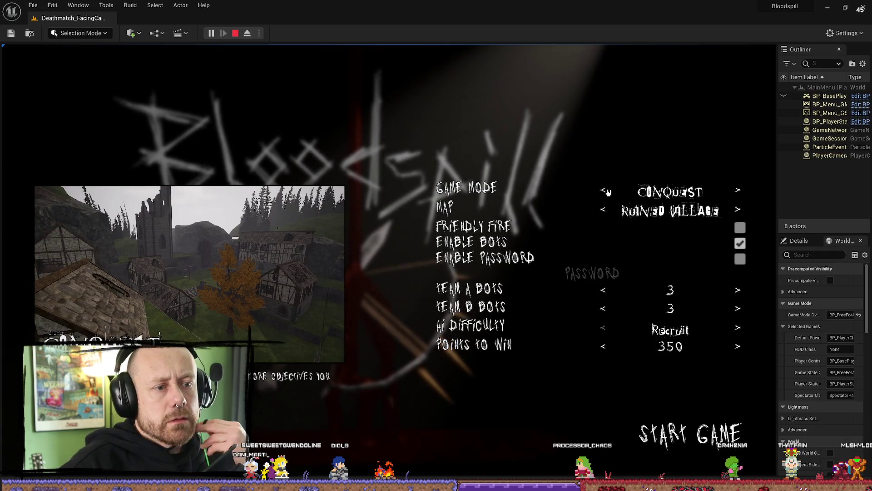
click(606, 210)
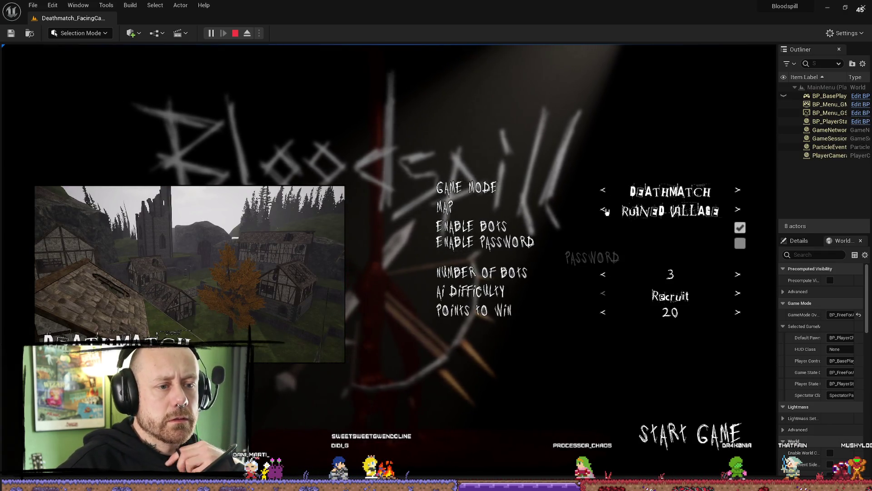
click(739, 191)
click(738, 209)
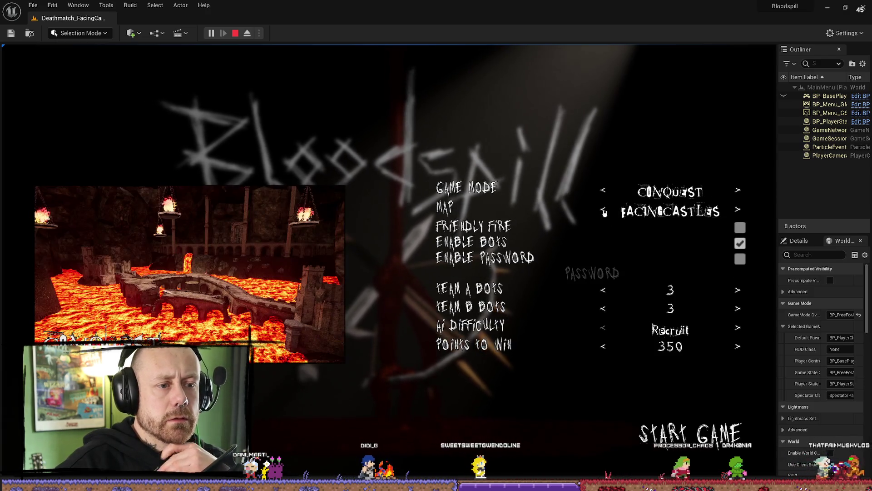
click(607, 309)
click(606, 309)
click(708, 453)
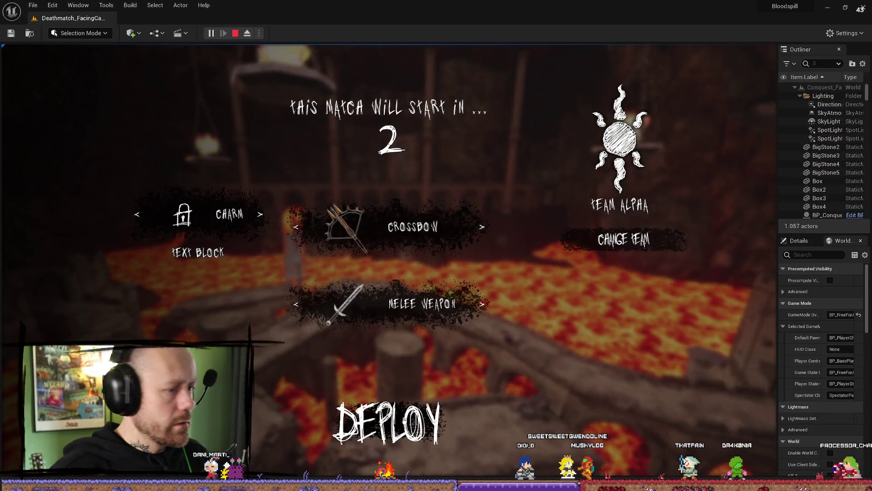
click(387, 423)
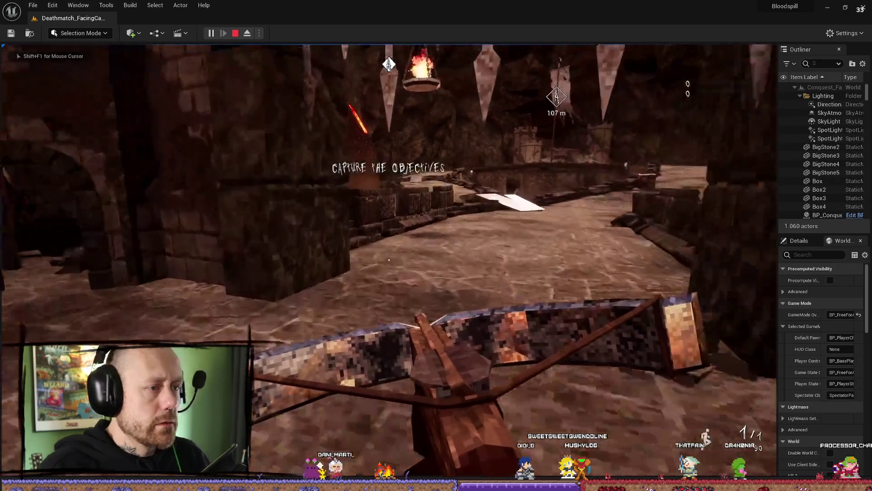
Walk through the lava level, bring up the loadout choices while spectating, then stop the playtest
key(w)
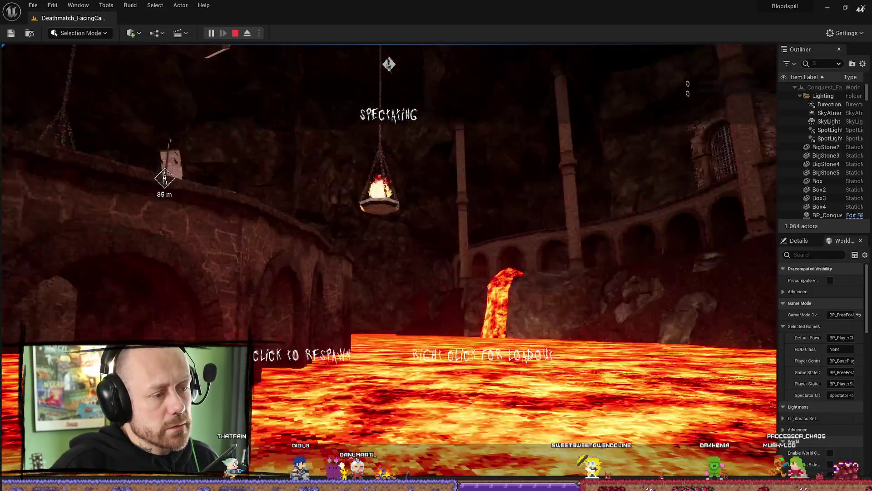
right_click(561, 263)
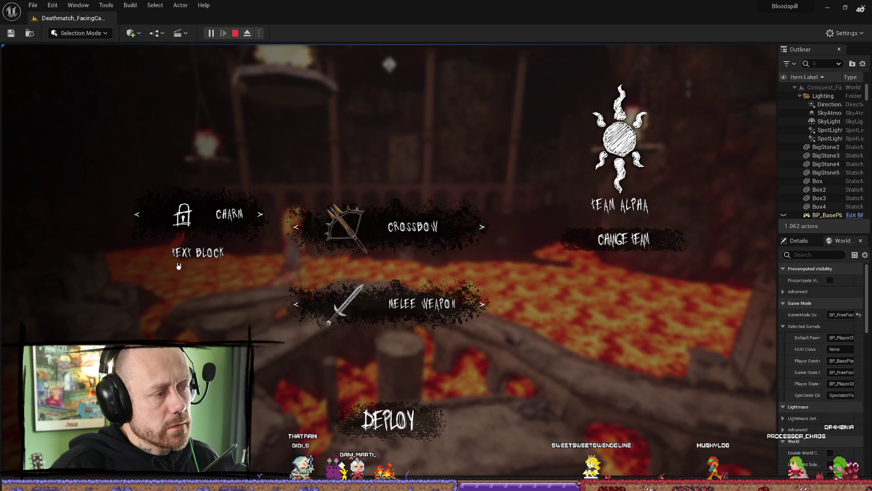
click(235, 33)
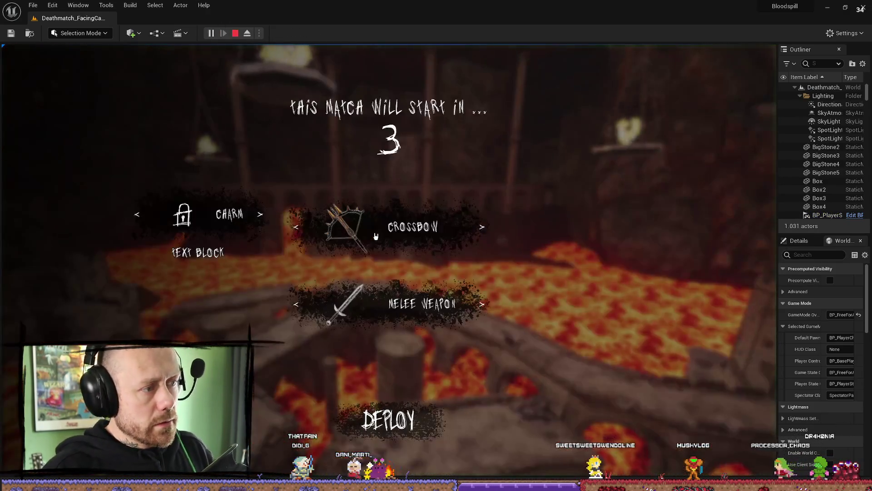
Quit the current match and start a Team Deathmatch on FacingCastles, deploying into it
key(Escape)
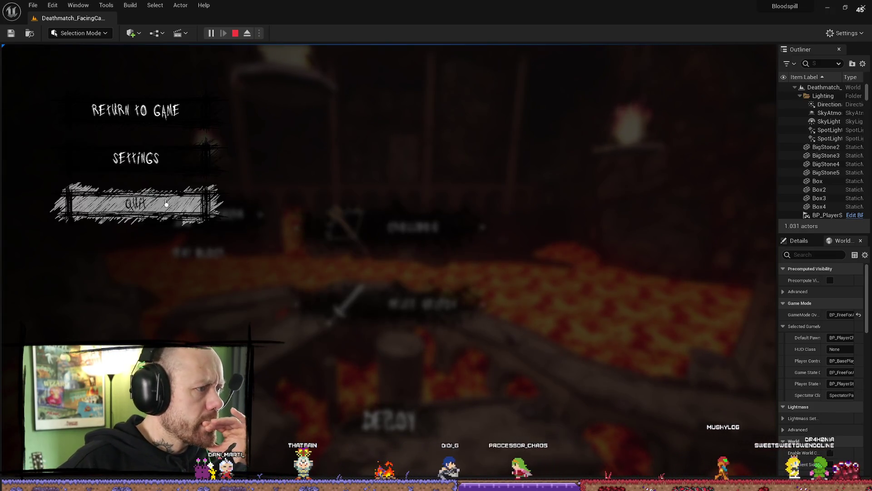
click(139, 209)
click(305, 305)
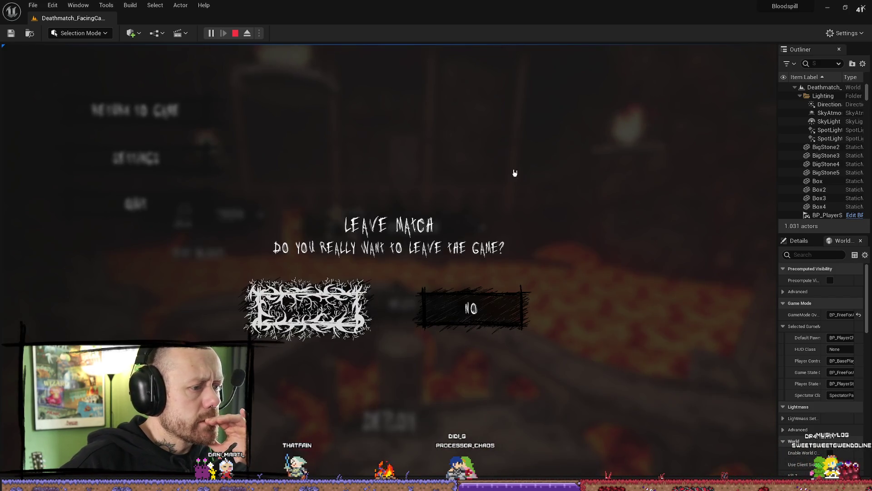
key(Return)
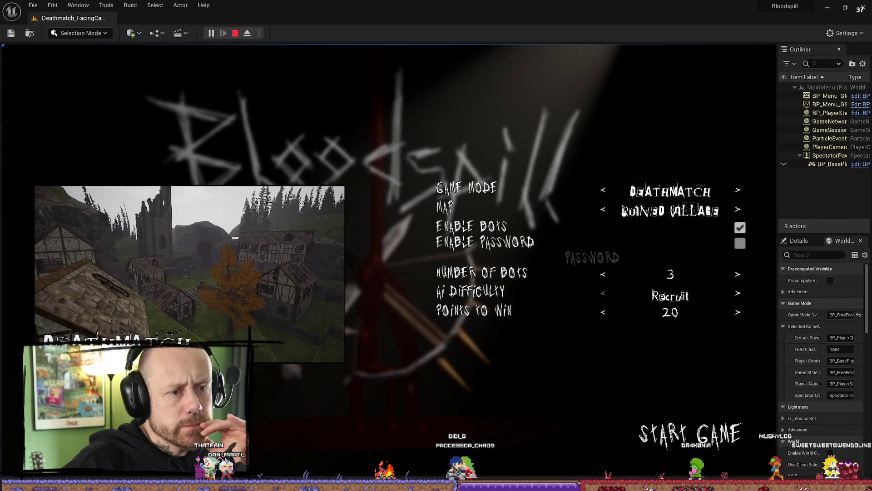
click(605, 190)
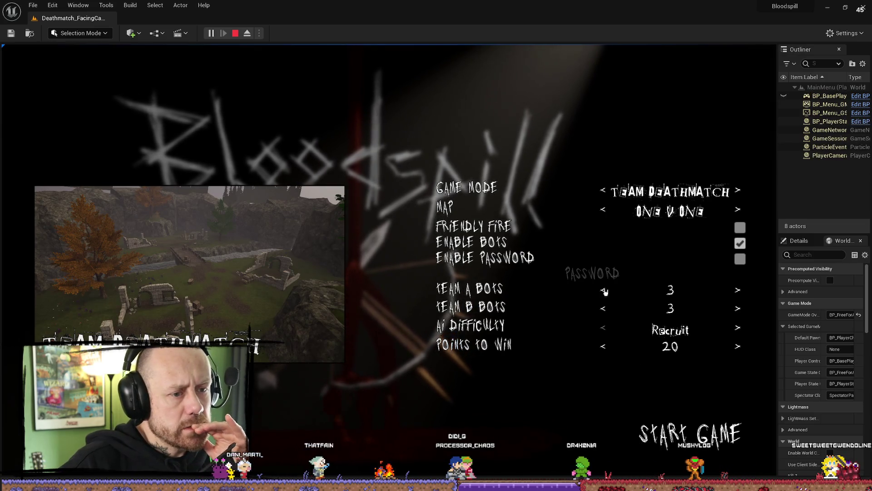
click(603, 211)
click(671, 435)
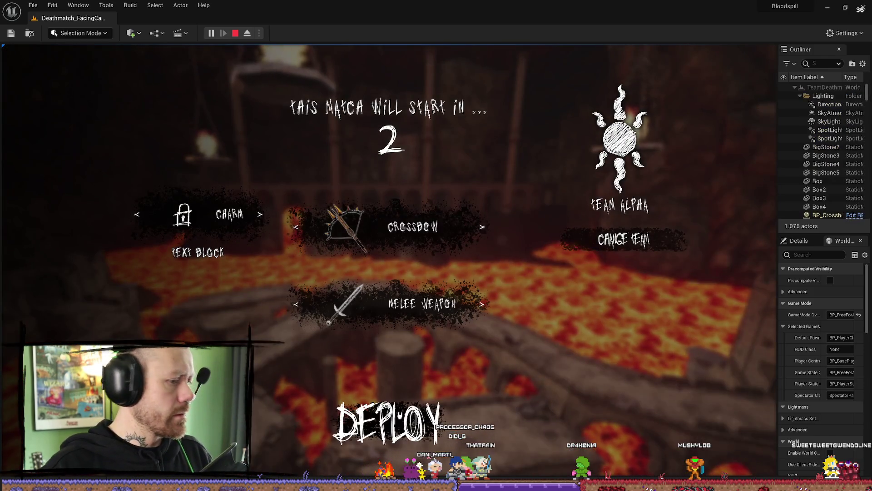
click(386, 422)
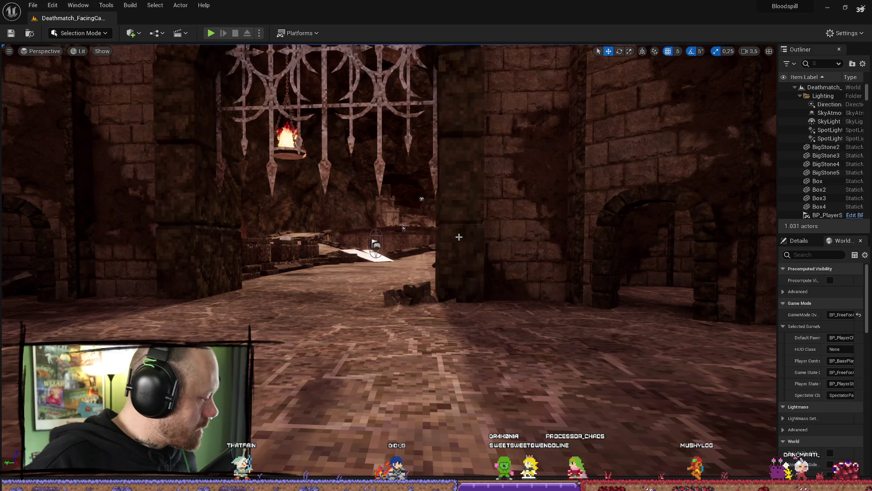
Widen the Outliner and Details panels by dragging the viewport splitter left
click(34, 4)
mouse_move(53, 5)
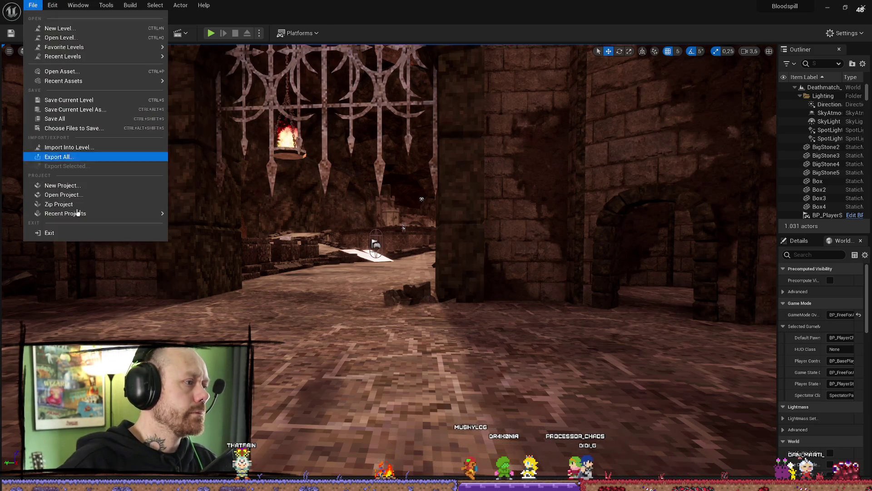
click(427, 96)
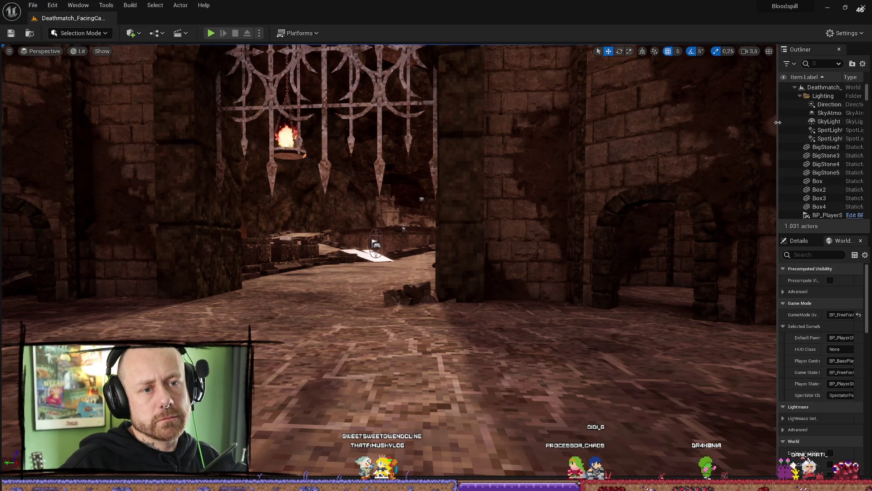
drag(779, 122, 744, 122)
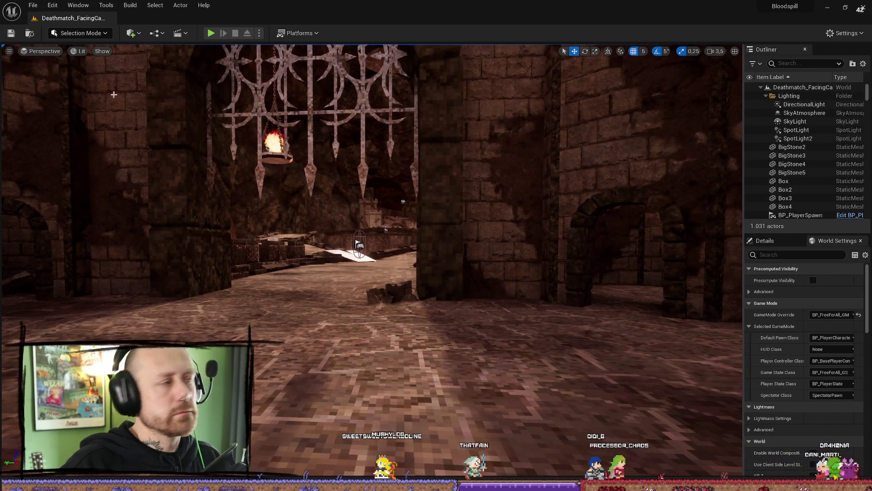
click(33, 5)
click(468, 60)
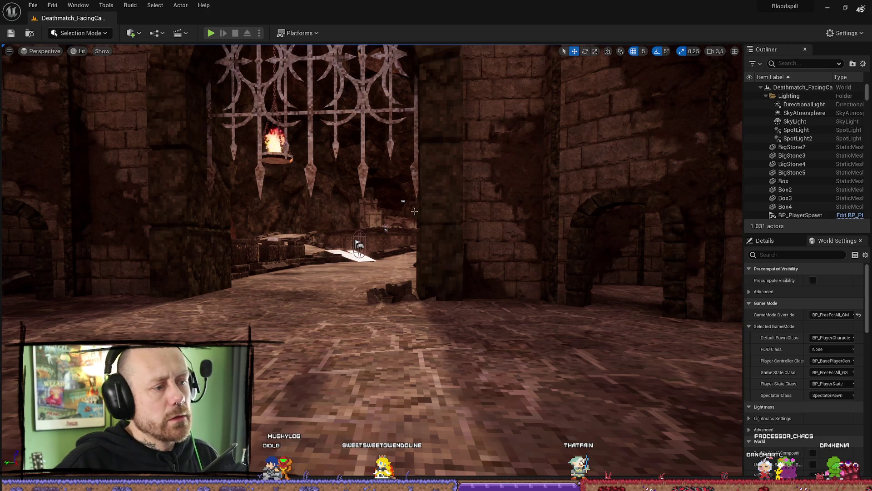
Briefly start and stop a playtest, then open the Content Drawer on the SearchAndDestroy UI folder
key(alt+p)
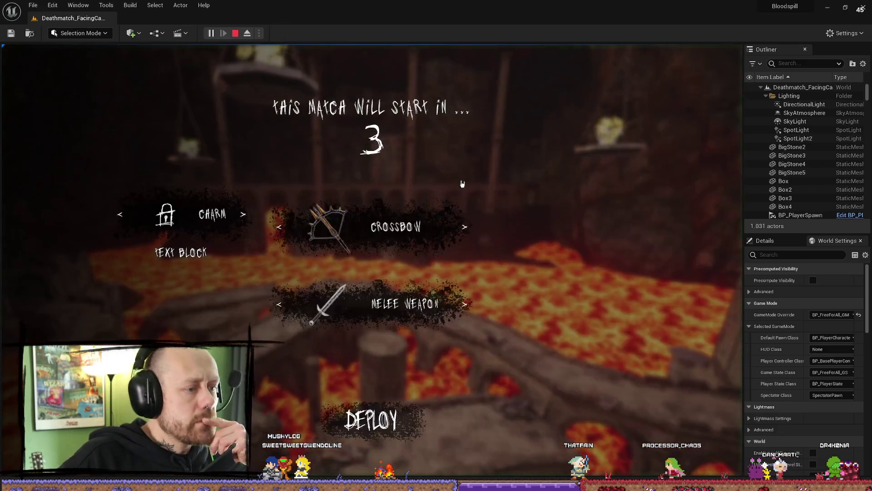
key(Escape)
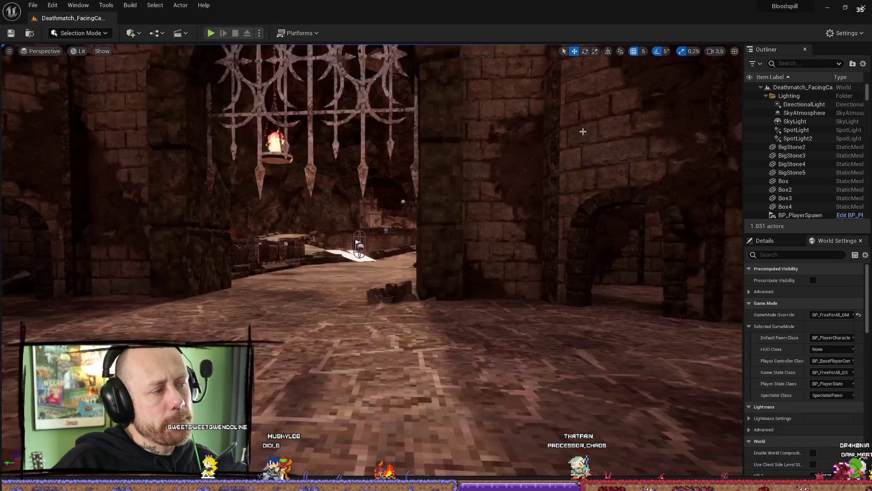
key(ctrl+space)
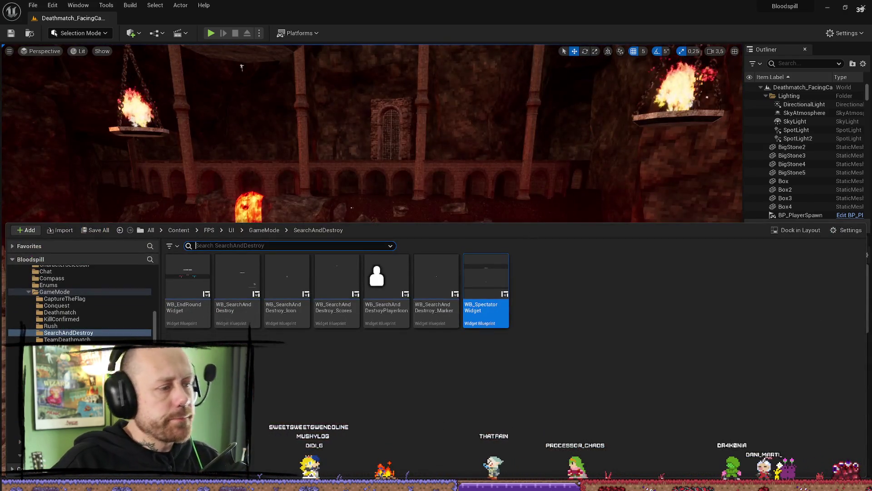
Open the WB_CharacterSelection widget blueprint from the FPS/UI/CharacterSelection folder
click(54, 291)
scroll(72, 306, up, 3)
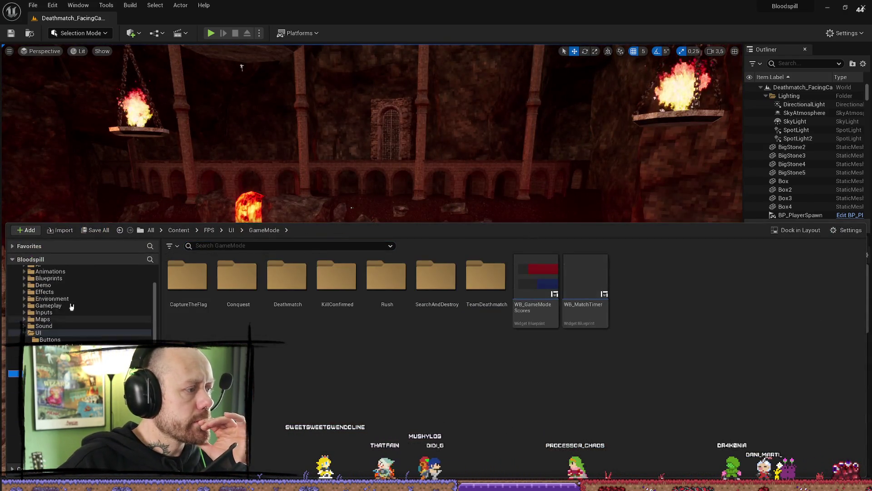
scroll(71, 306, up, 3)
click(232, 229)
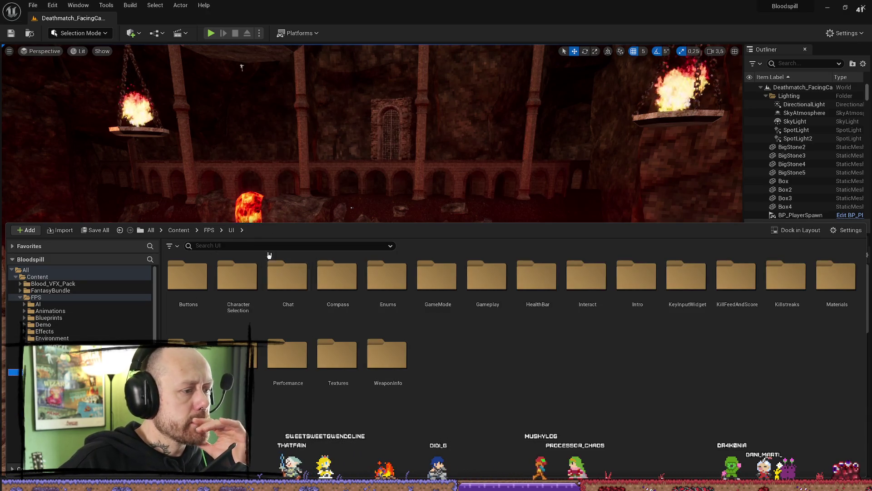
double_click(237, 274)
double_click(195, 279)
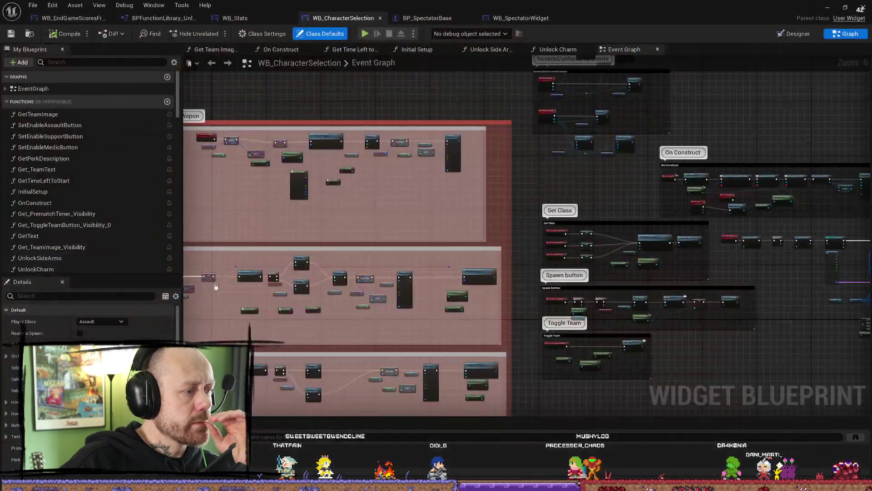
Select the charm option's text block in the Designer, then return to the Graph
click(795, 34)
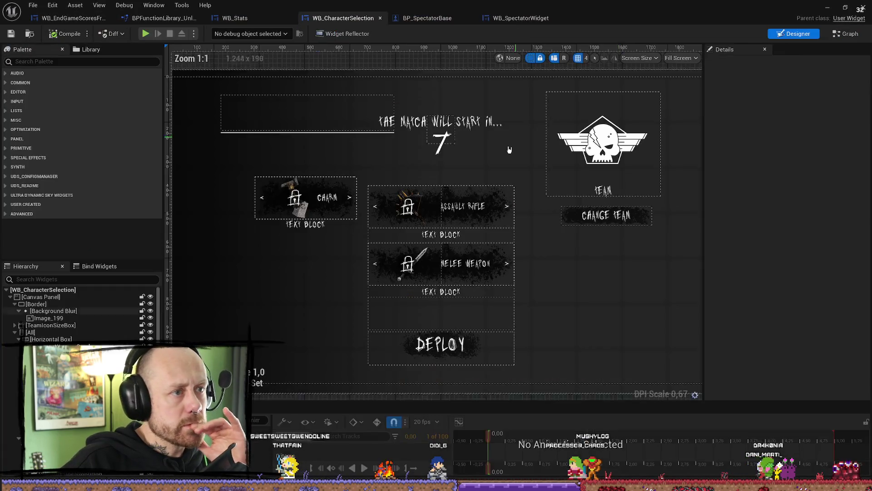
click(307, 226)
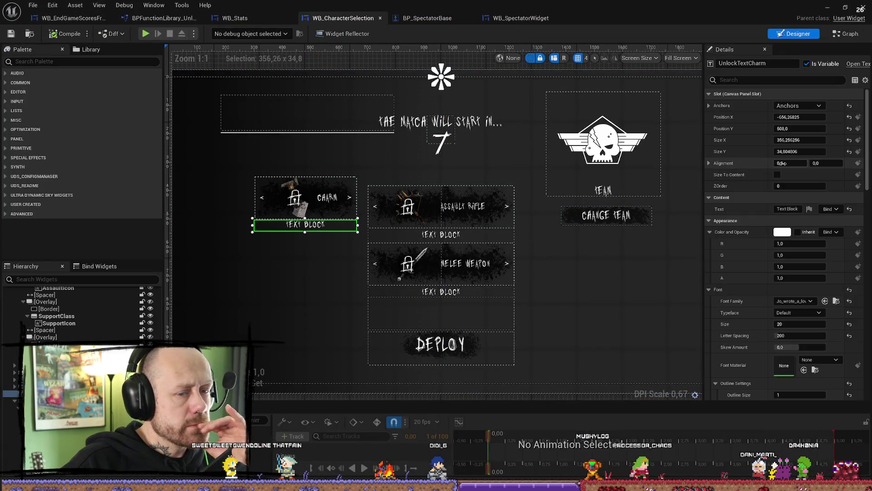
click(846, 34)
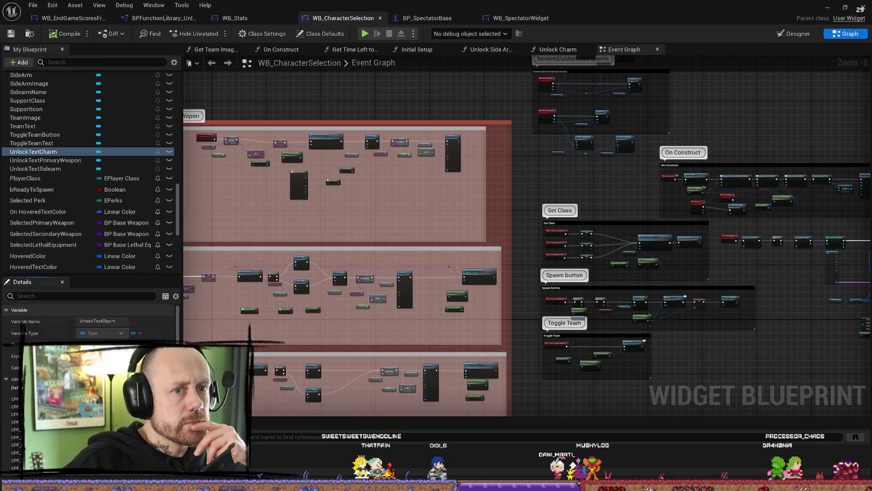
Find all references to UnlockTextCharm and open the Unlock Charm function from the results
right_click(41, 152)
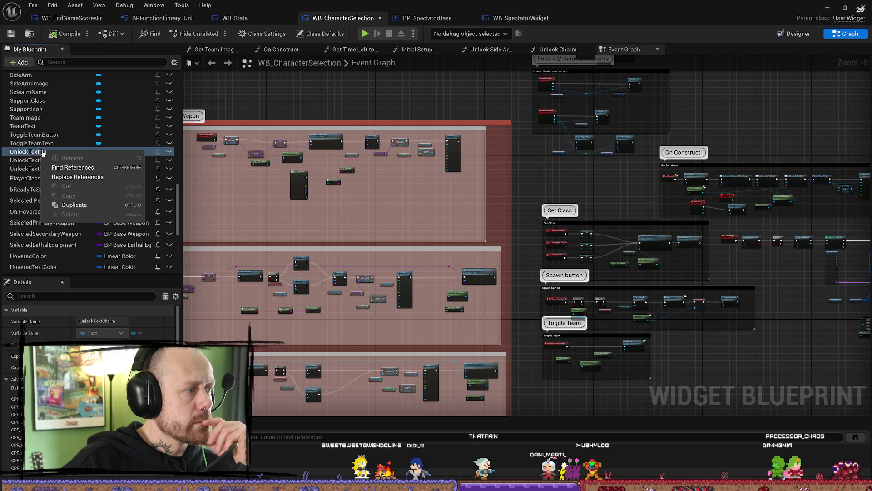
click(73, 168)
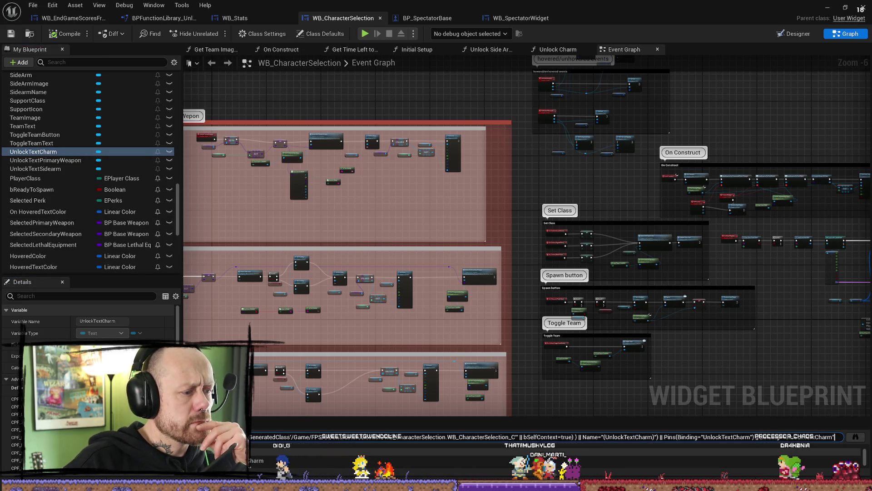
double_click(286, 446)
scroll(403, 366, up, 3)
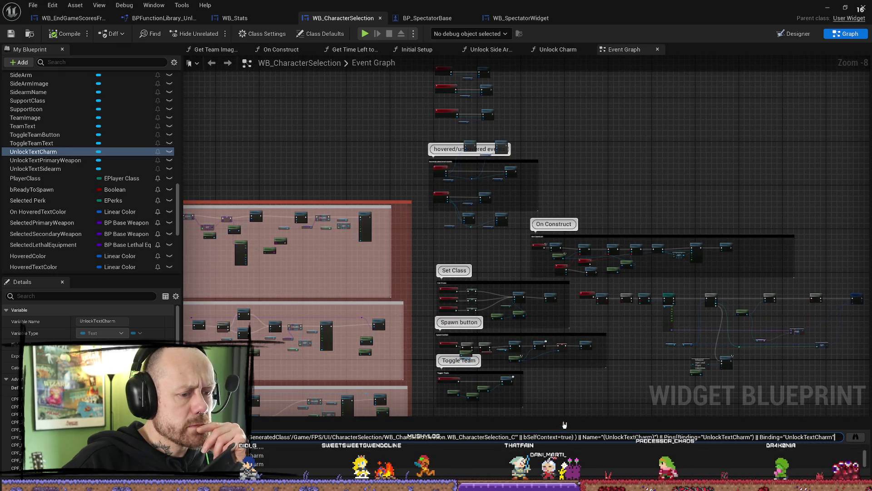
drag(566, 417, 566, 366)
double_click(272, 408)
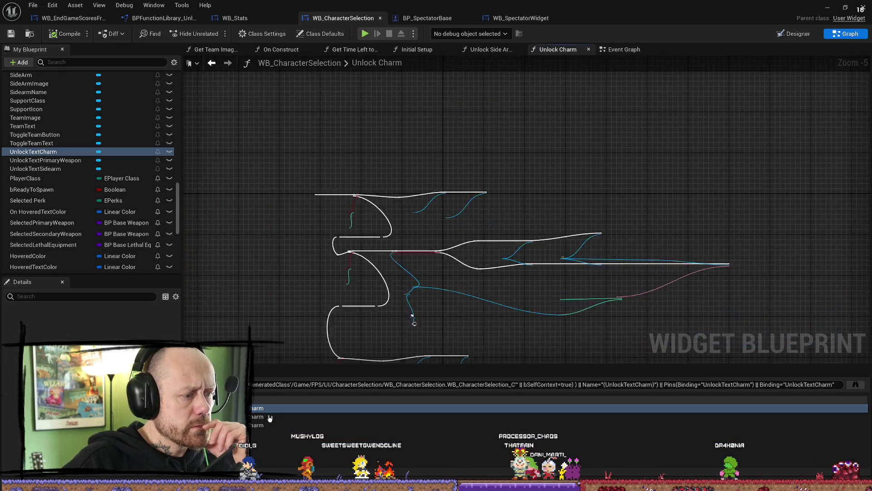
Reposition the Unlock Text Charm node within the Unlock Charm graph
scroll(455, 267, down, 5)
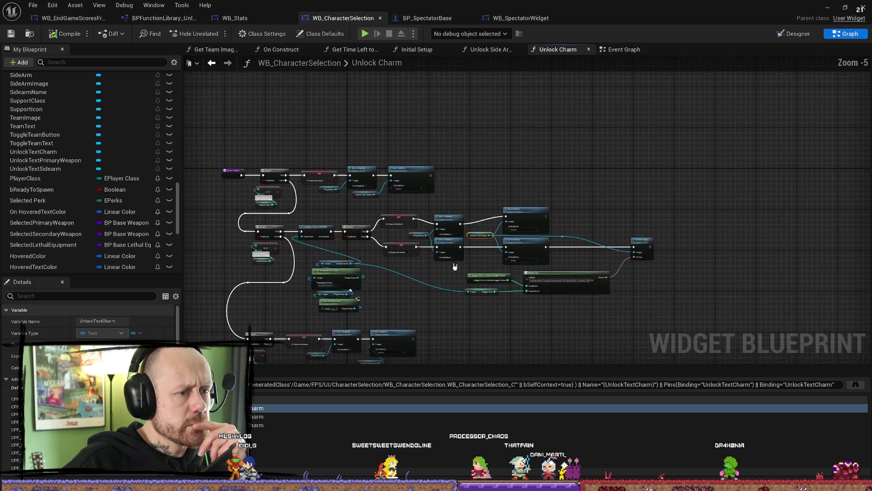
scroll(266, 223, up, 6)
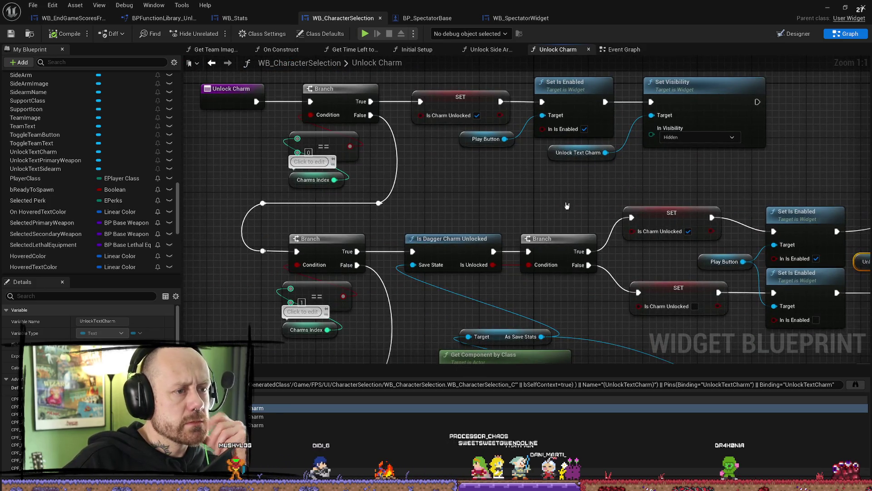
drag(685, 183, 658, 181)
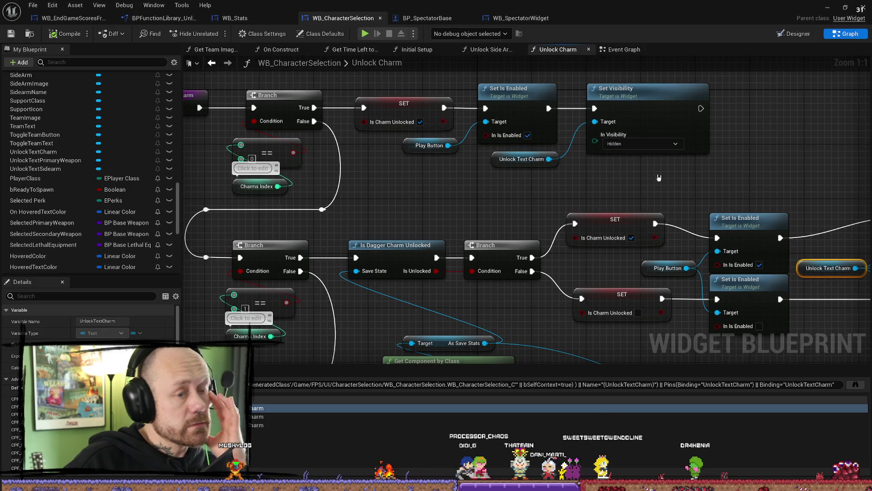
drag(428, 195, 462, 208)
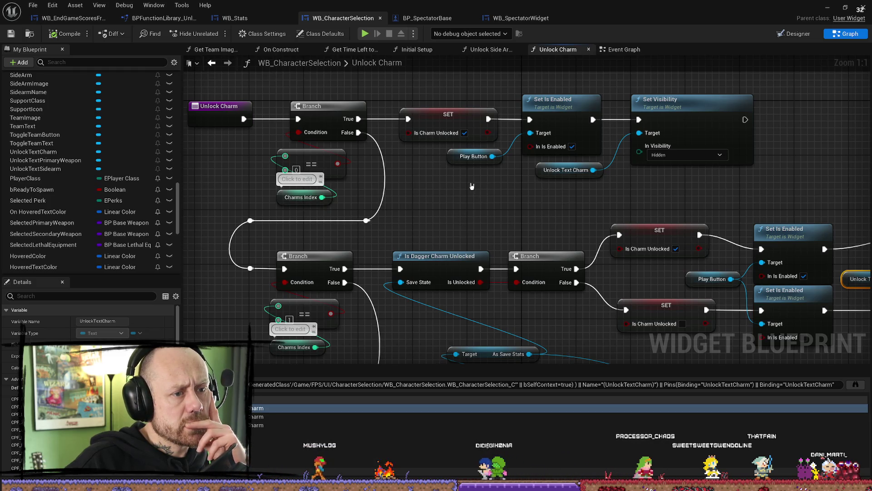
mouse_move(540, 177)
mouse_down()
mouse_move(587, 178)
mouse_move(555, 180)
mouse_up()
click(583, 201)
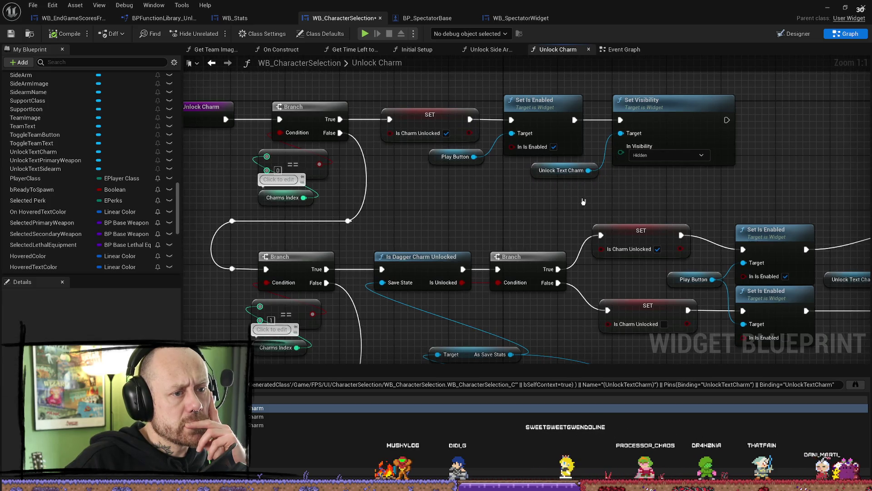
drag(474, 203, 519, 203)
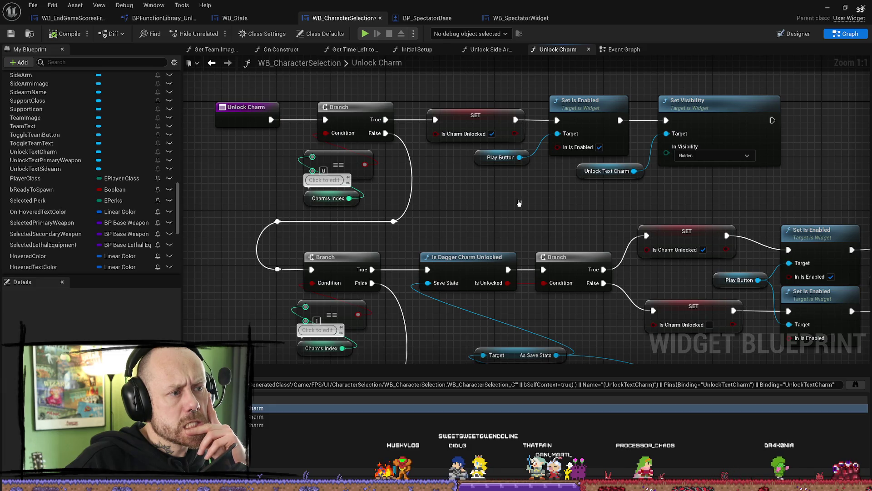
Align the top Set Is Enabled node in the dagger branch with the lower one
click(477, 163)
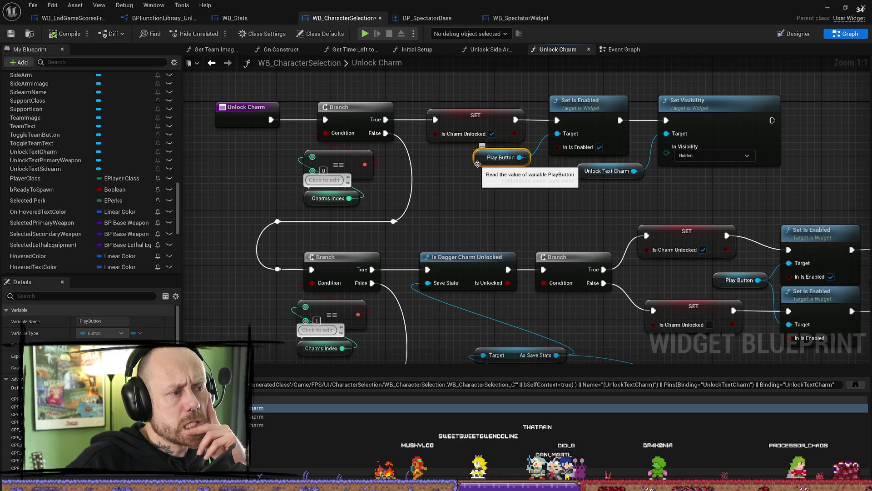
drag(477, 164, 455, 157)
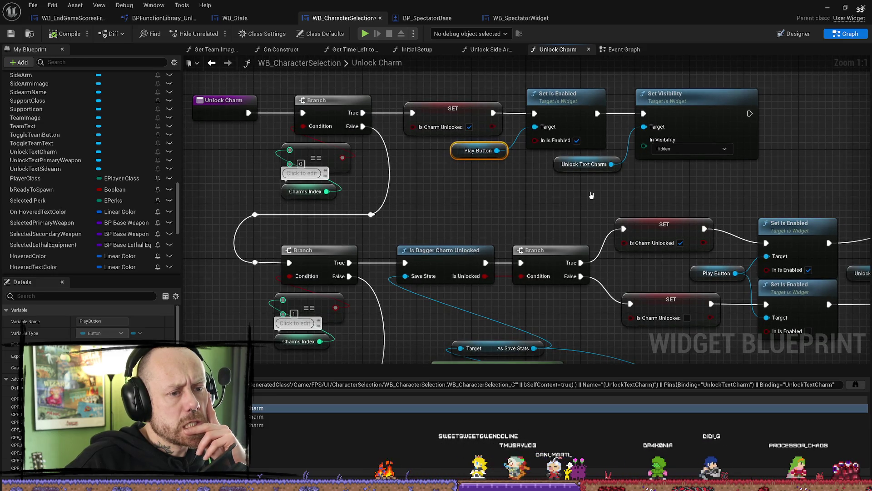
drag(590, 194, 523, 193)
mouse_move(713, 205)
mouse_down()
mouse_move(610, 196)
mouse_move(543, 161)
mouse_move(577, 218)
mouse_move(590, 273)
mouse_up()
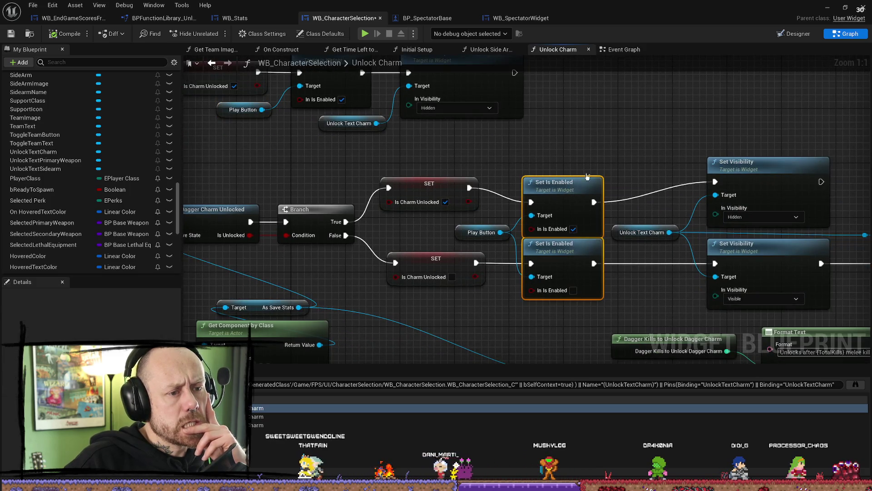
drag(584, 146, 552, 143)
click(552, 142)
drag(523, 180, 530, 168)
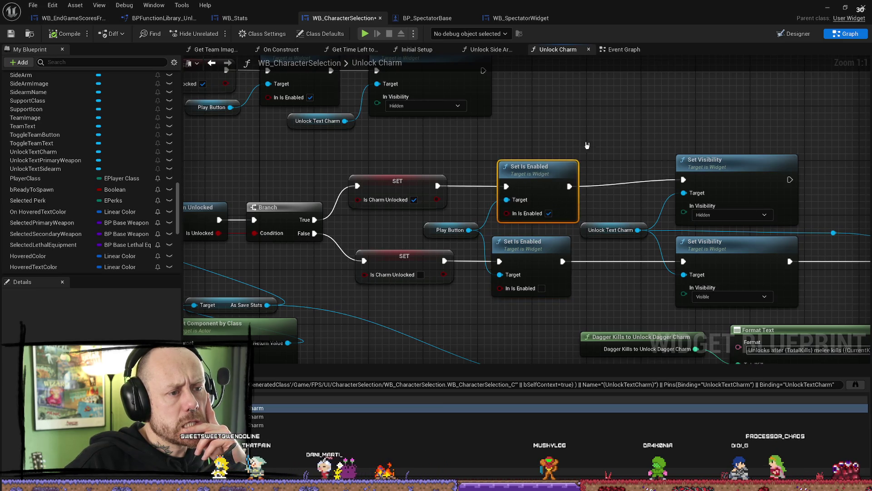
drag(640, 141, 595, 144)
drag(477, 171, 469, 171)
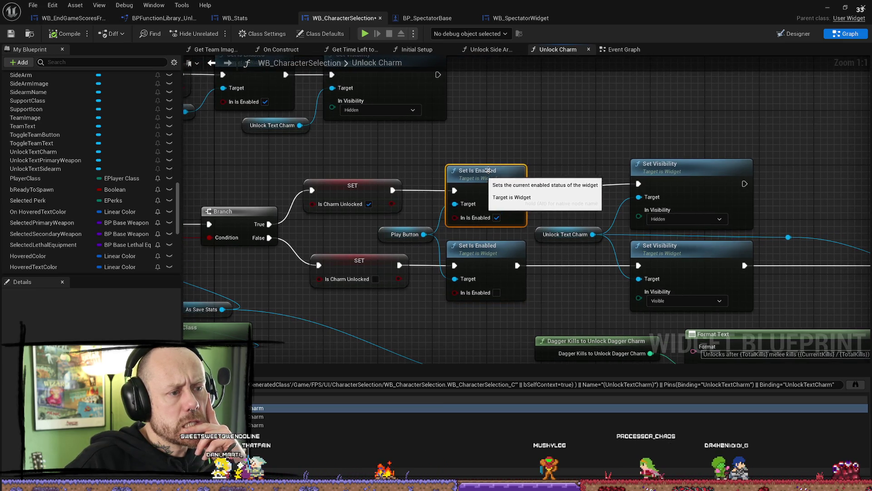
drag(601, 149, 551, 151)
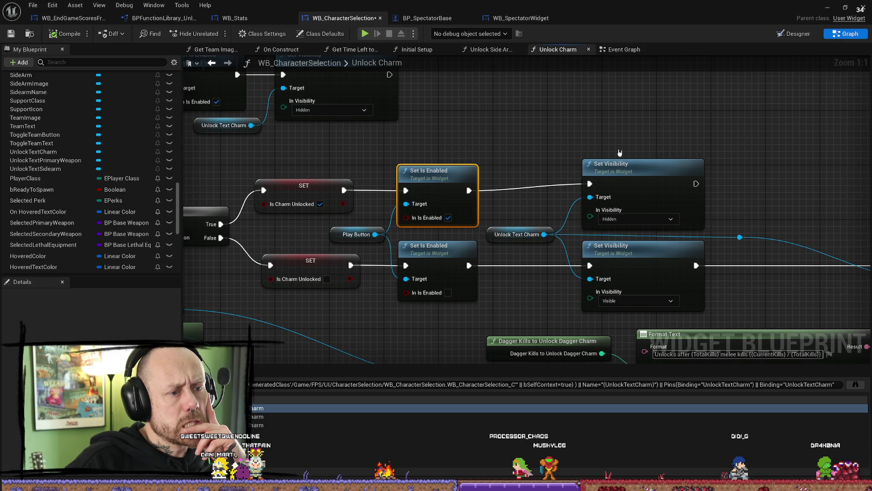
Look over the Get Component by Class nodes, then jump back to Unlock Charm via Find Results
scroll(567, 150, down, 1)
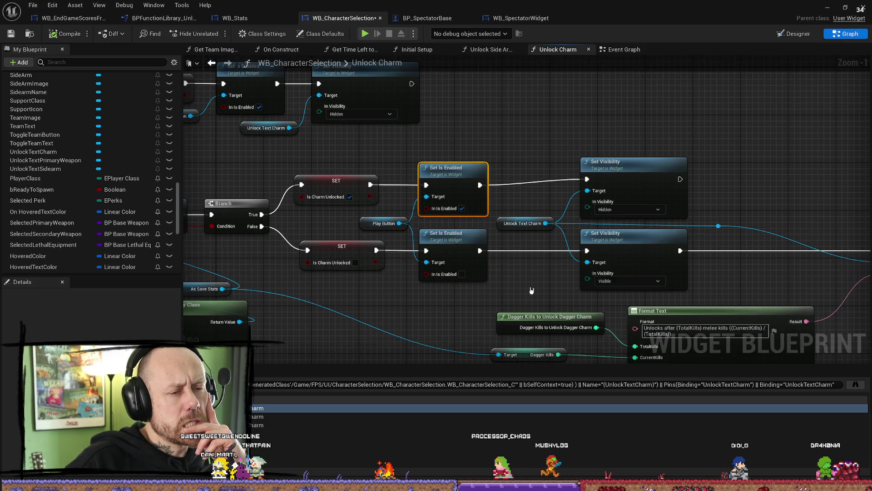
drag(531, 290, 536, 267)
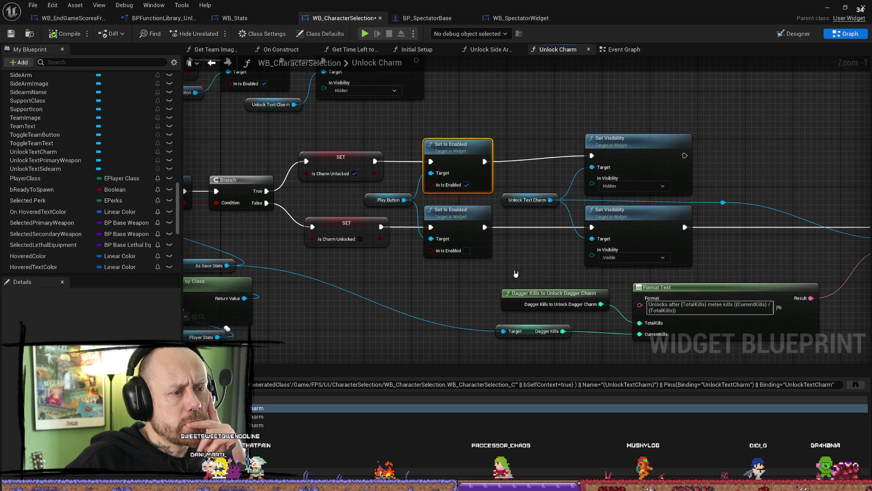
drag(419, 283, 490, 282)
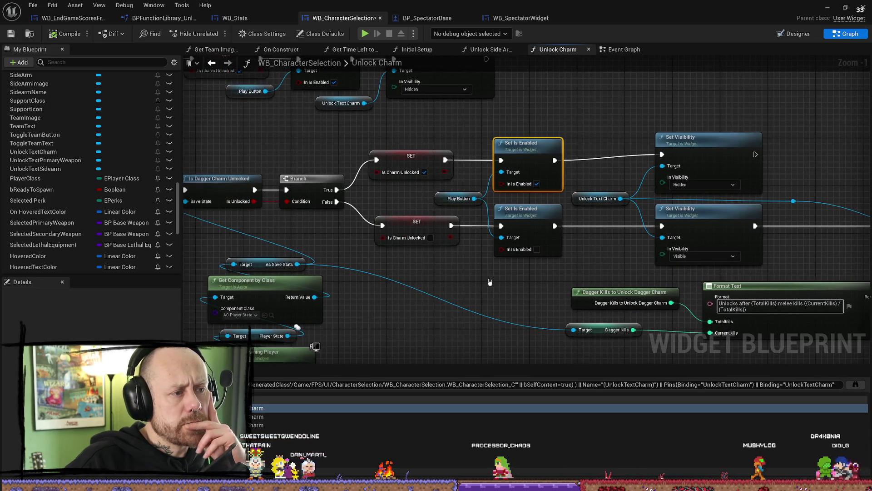
mouse_move(275, 124)
mouse_down()
mouse_move(341, 165)
mouse_move(380, 204)
mouse_move(522, 209)
mouse_up()
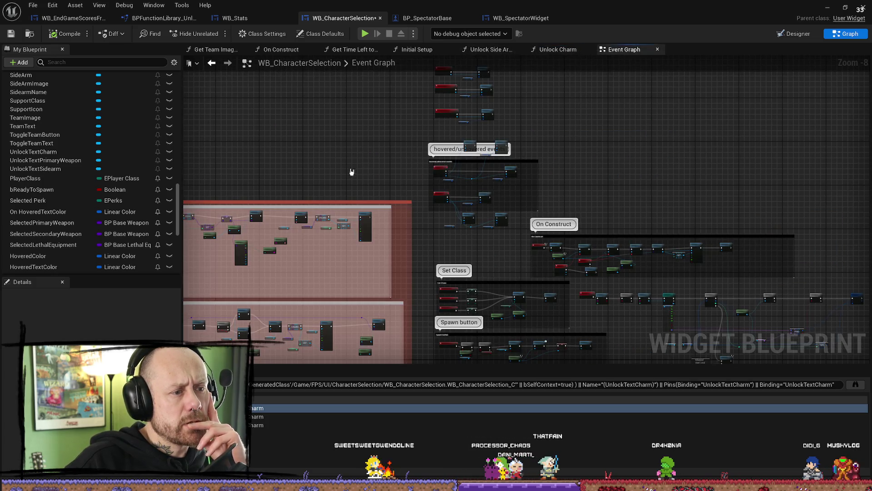
scroll(352, 172, up, 6)
scroll(361, 151, down, 2)
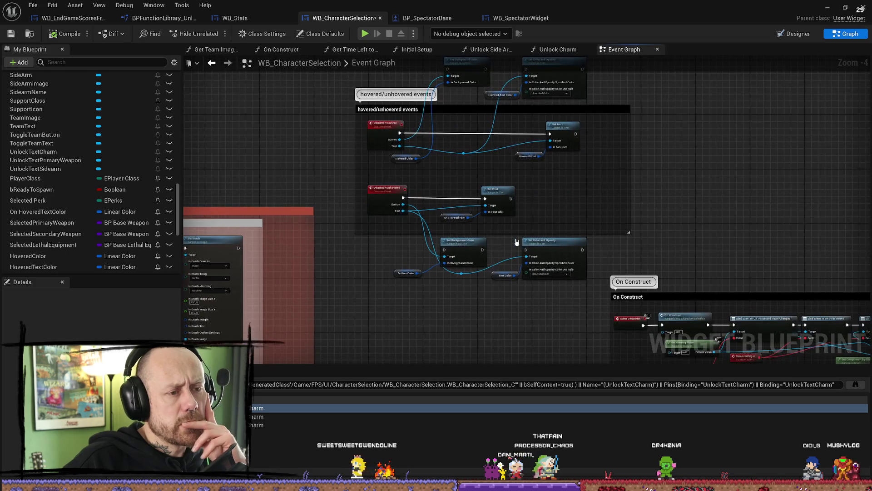
scroll(517, 242, down, 7)
double_click(275, 416)
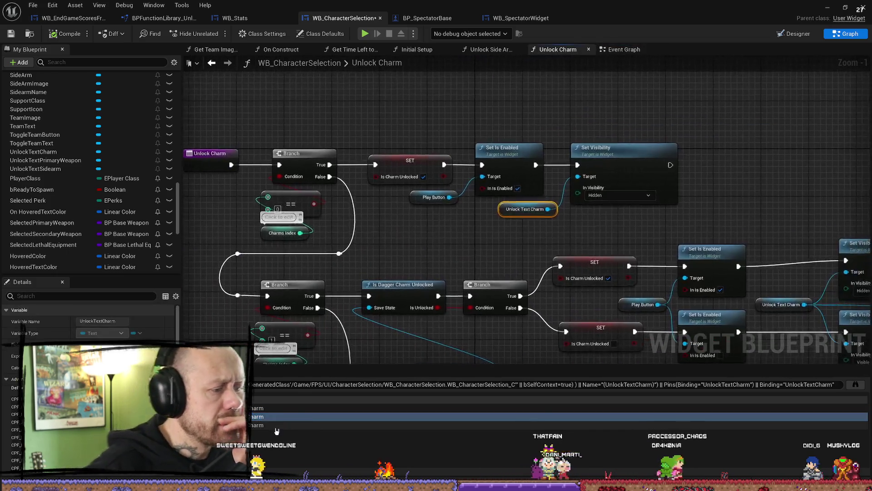
Move the Charms Index getter left and down in the Unlock Charm graph, then open Unlock Side Arms
double_click(278, 425)
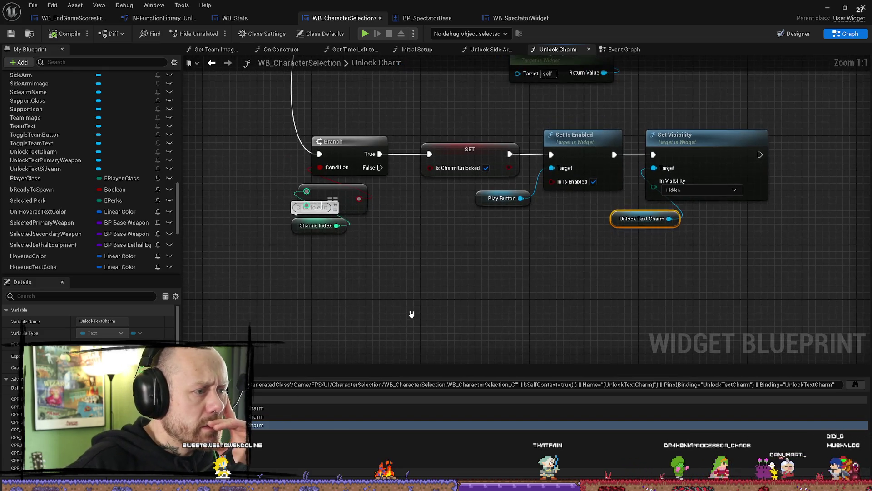
mouse_move(296, 233)
mouse_down()
mouse_move(276, 240)
mouse_move(248, 234)
mouse_up()
click(457, 233)
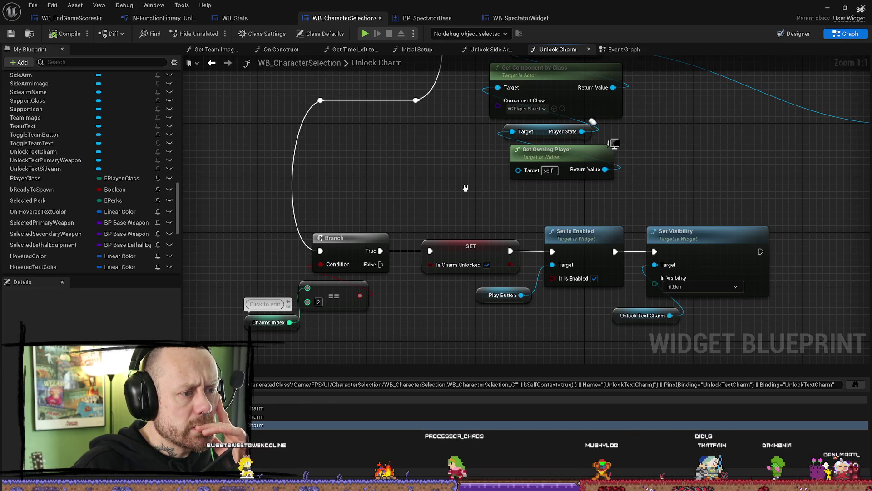
scroll(463, 193, down, 4)
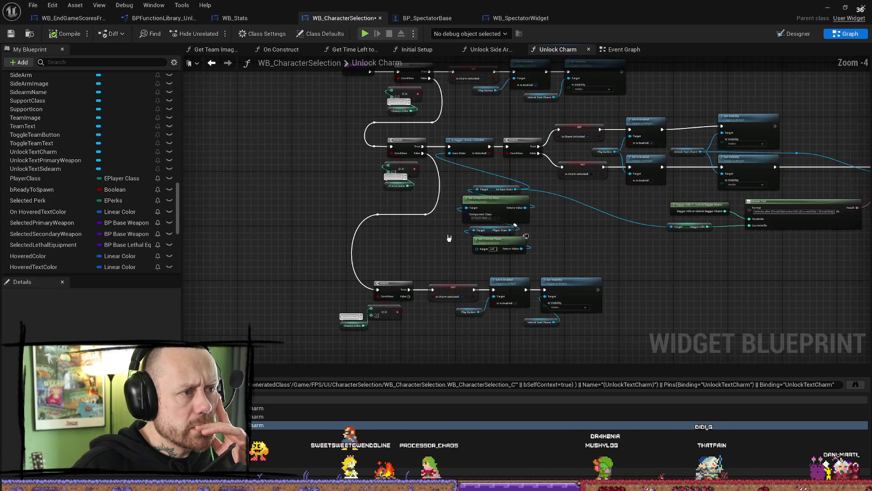
drag(440, 225, 435, 251)
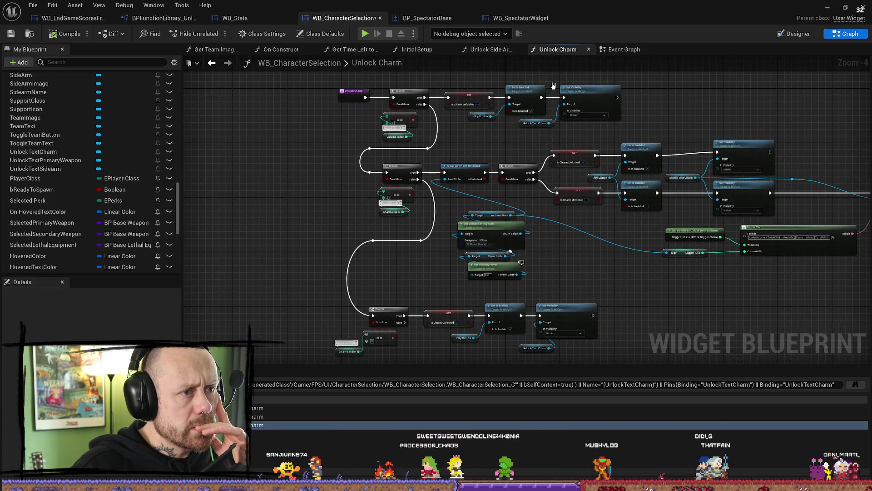
click(490, 49)
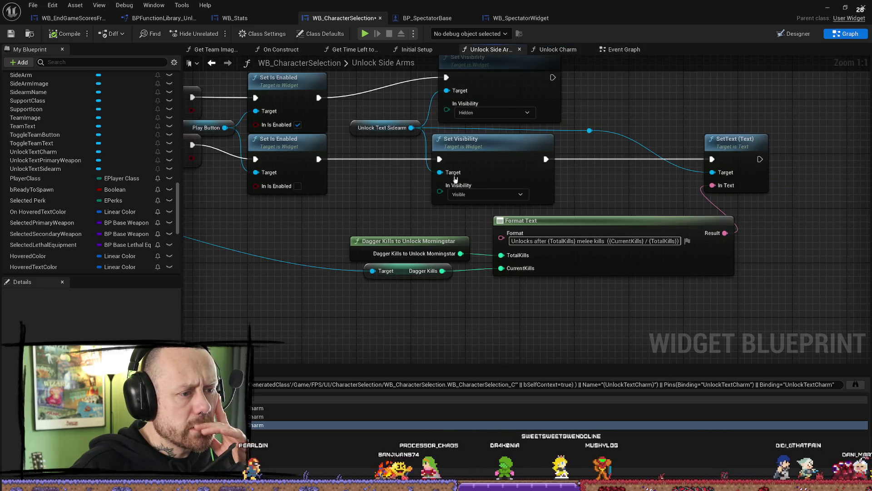
Look over the WB_SpectatorWidget and BP_SpectatorBase blueprints before returning to WB_CharacterSelection
scroll(456, 179, down, 5)
scroll(475, 253, down, 1)
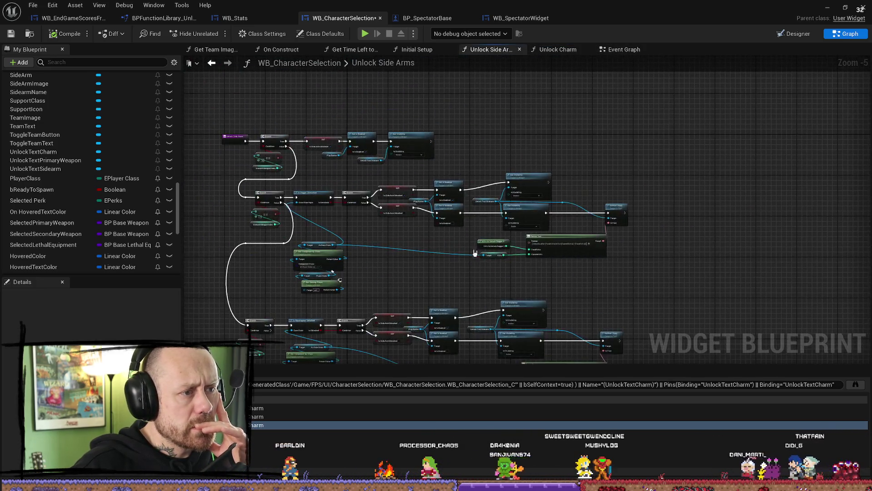
scroll(436, 186, up, 3)
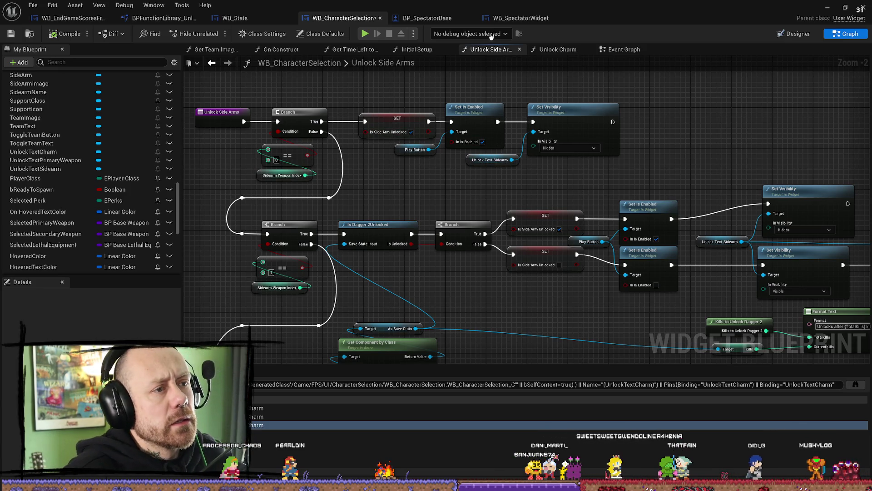
click(521, 18)
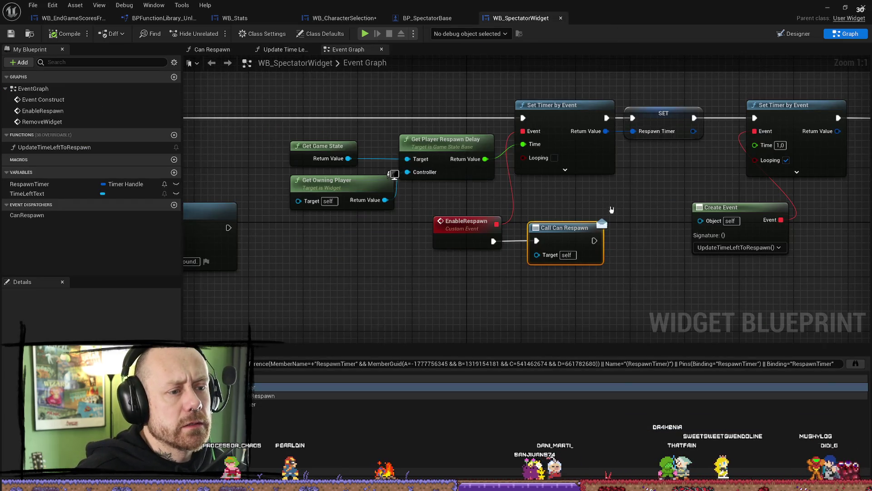
scroll(611, 209, down, 3)
click(427, 18)
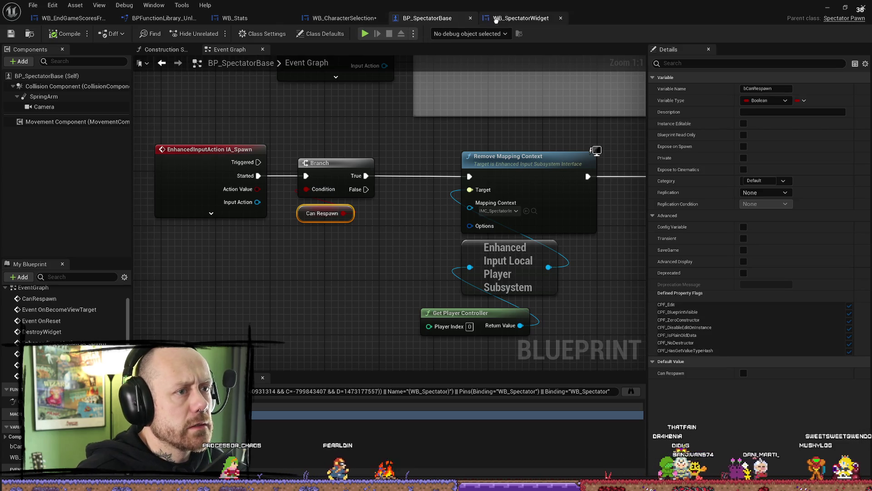
click(345, 18)
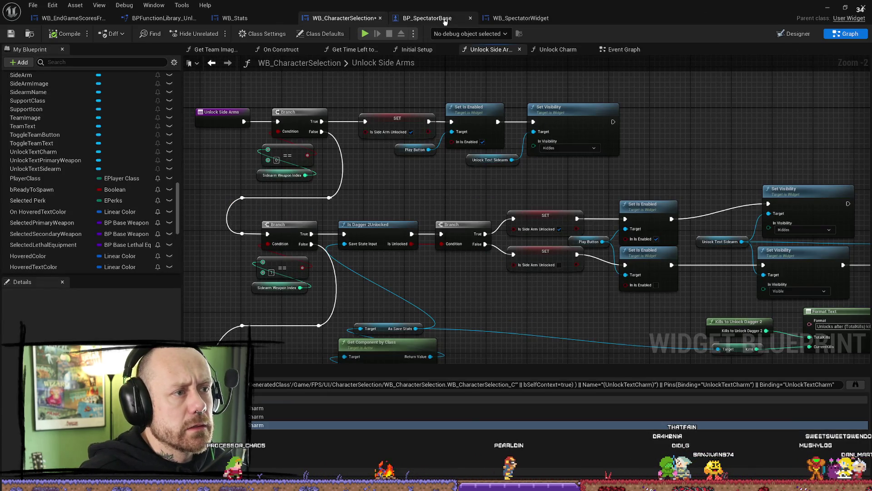
Close the BP_SpectatorBase and WB_SpectatorWidget tabs and bring the browser forward
click(445, 20)
click(470, 19)
click(459, 18)
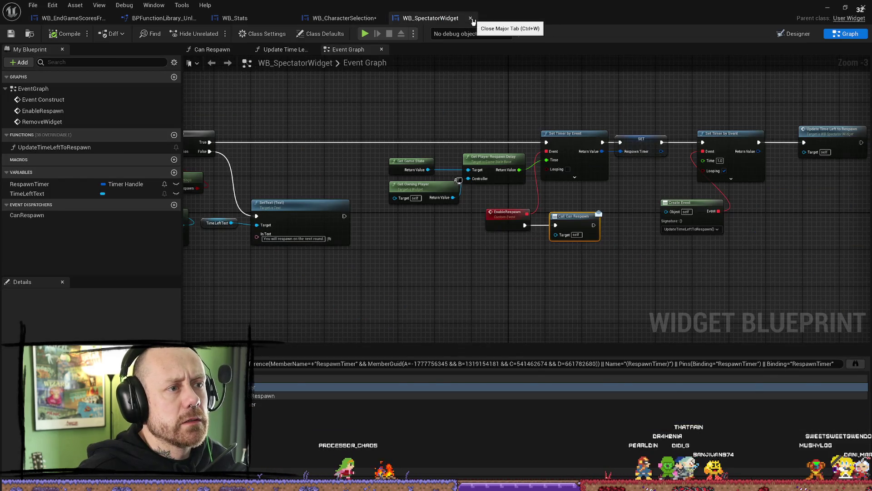
click(471, 18)
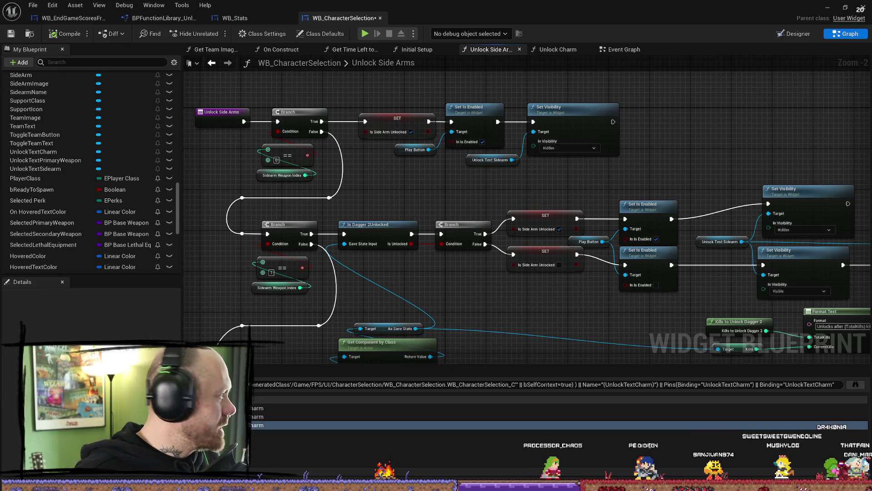
key(alt+Tab)
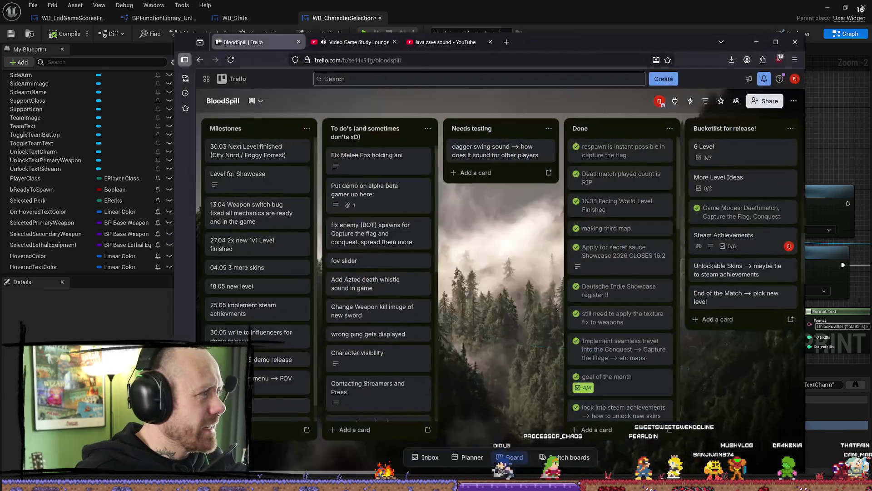
Play the lofi hip hop radio stream on YouTube and minimize Firefox back to the editor
click(355, 42)
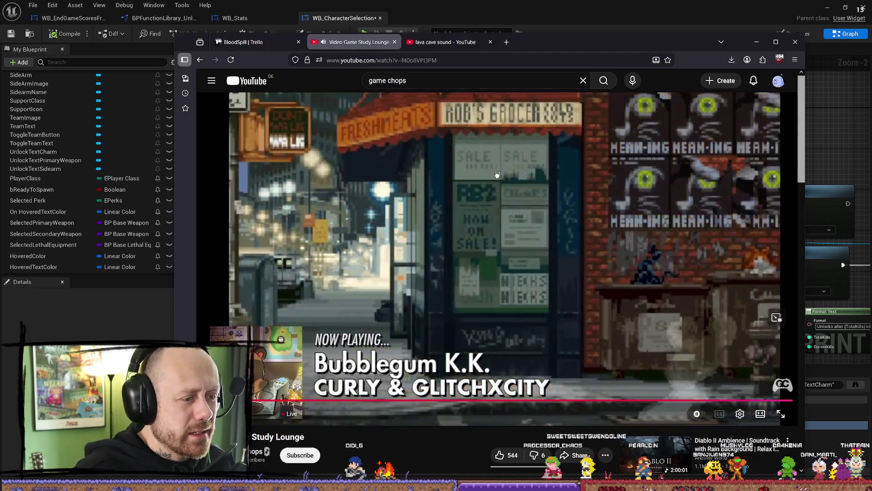
scroll(555, 188, down, 1)
scroll(555, 188, down, 5)
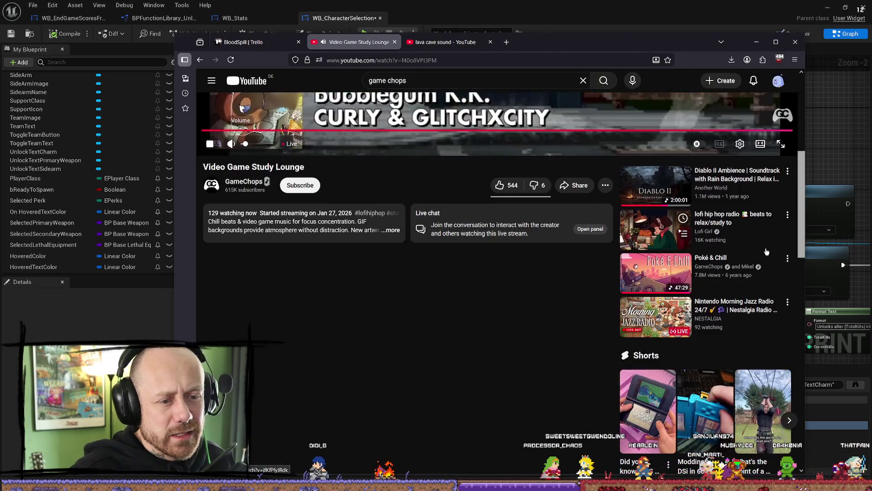
click(642, 243)
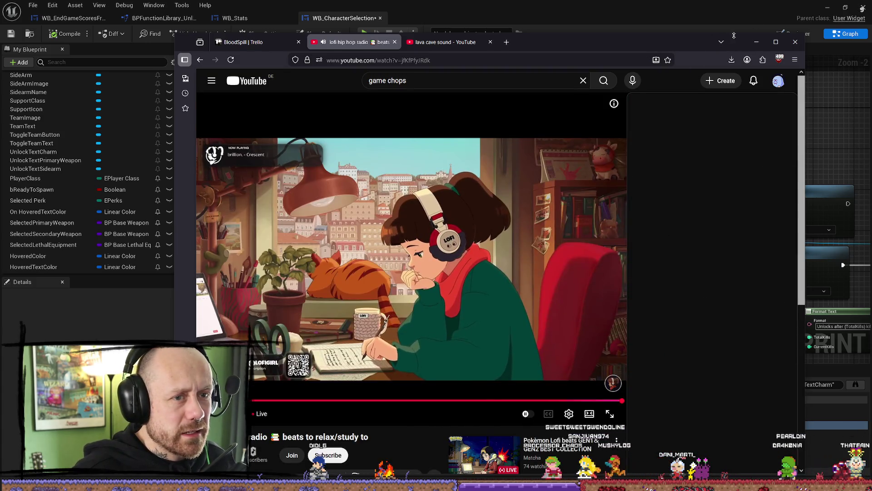
click(757, 42)
drag(530, 192, 591, 174)
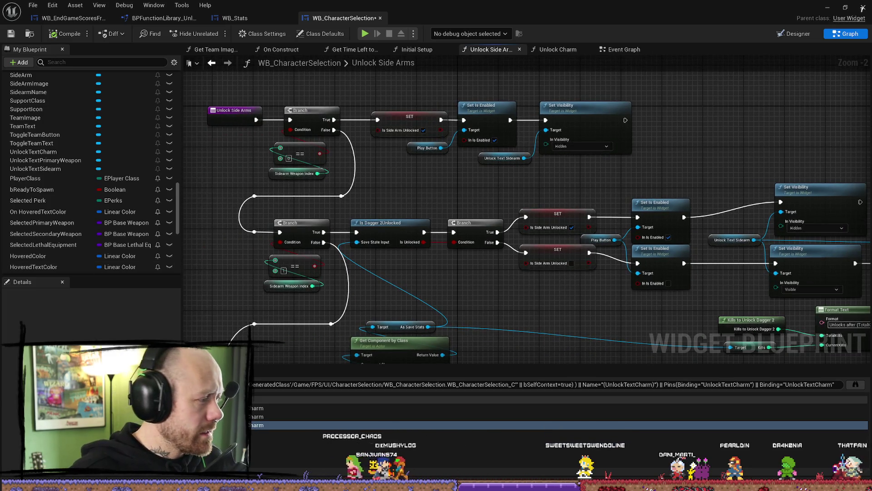
Review the On Construct nodes in WB_CharacterSelection's Event Graph, then switch to Designer view with Shift+F4
drag(396, 178, 419, 178)
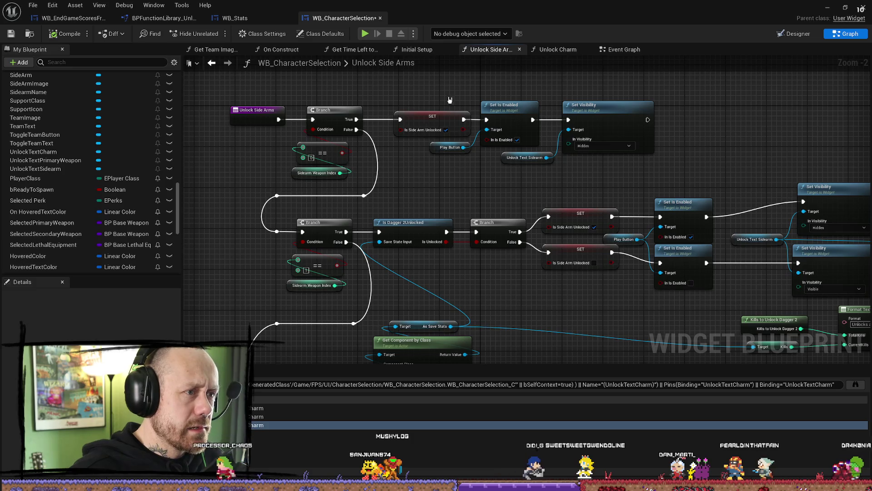
click(623, 49)
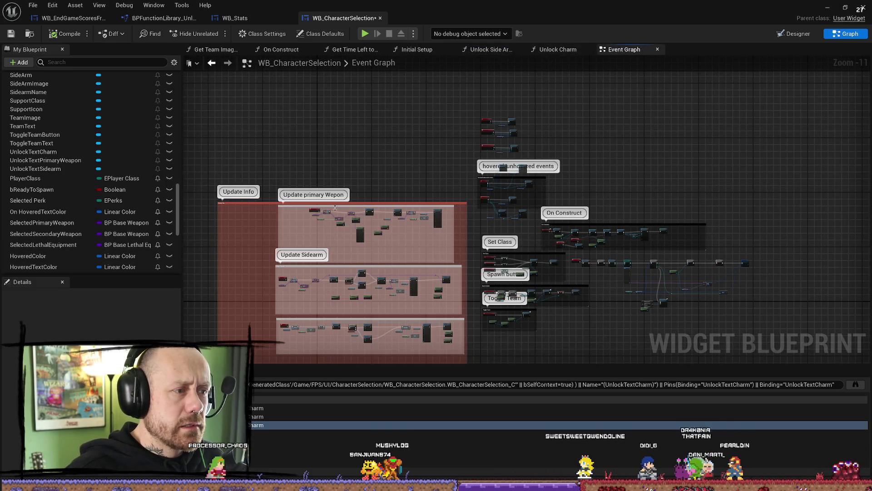
scroll(335, 208, up, 9)
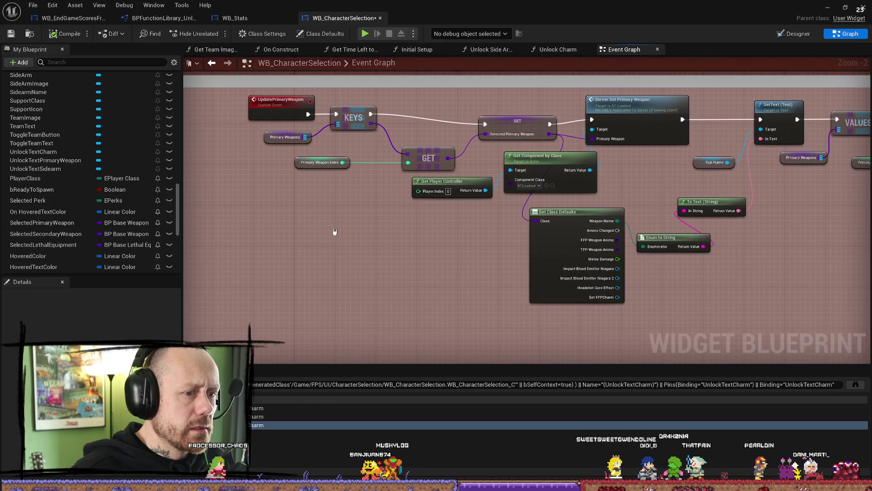
scroll(335, 232, down, 8)
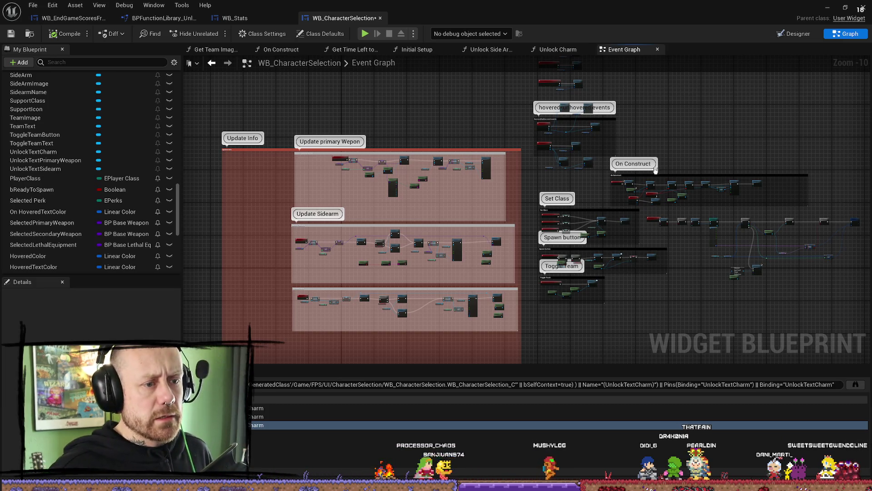
scroll(462, 242, up, 5)
scroll(408, 213, down, 3)
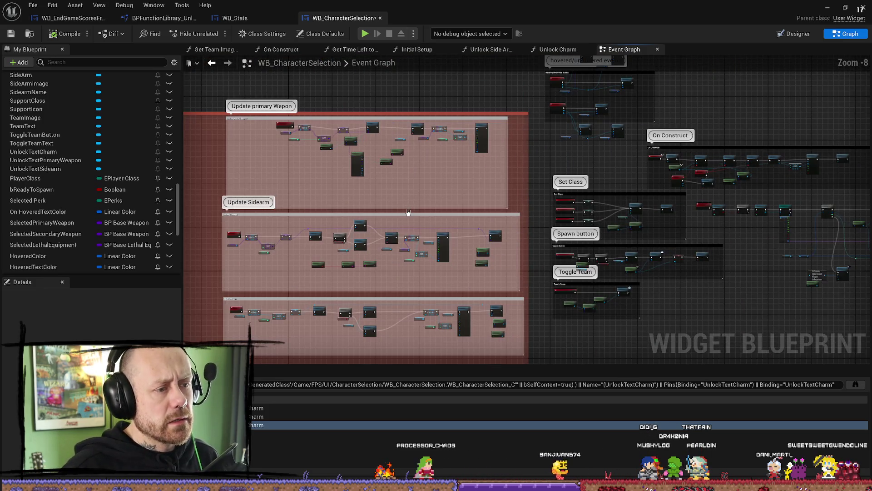
scroll(600, 143, up, 5)
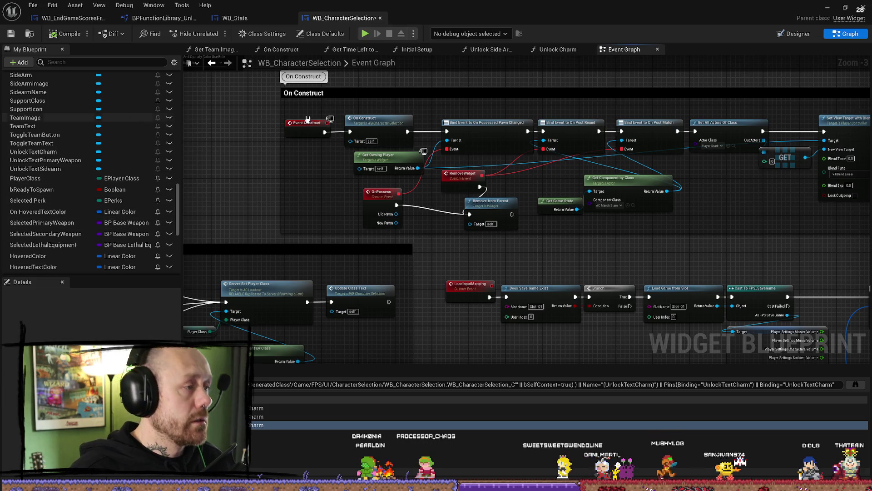
key(shift+F4)
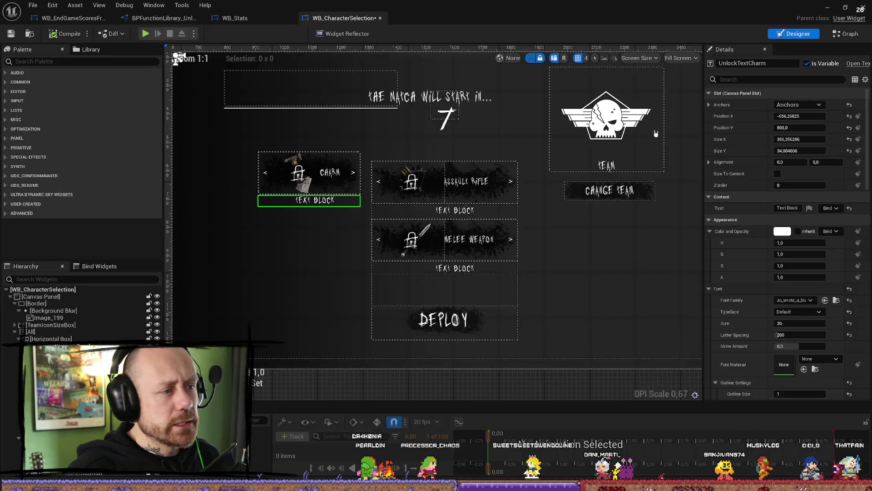
Set the UnlockTextCharm text block's Visibility to Hidden and close the widget editor
click(438, 235)
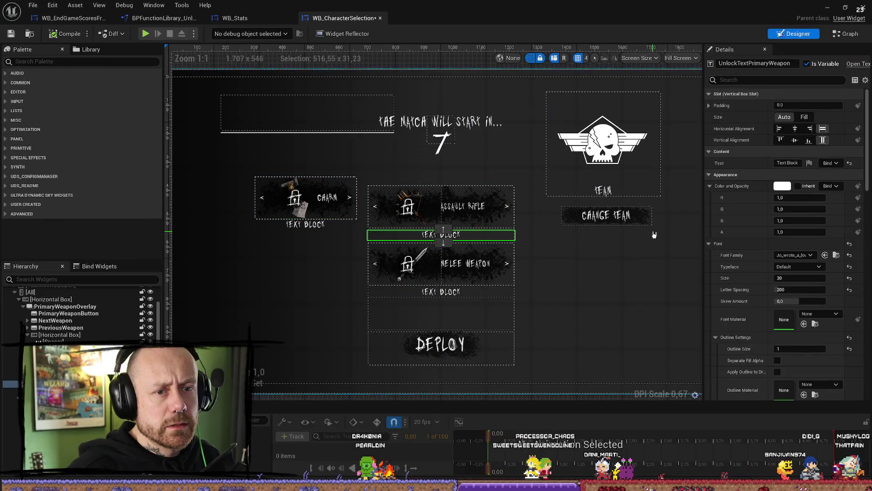
scroll(790, 164, down, 5)
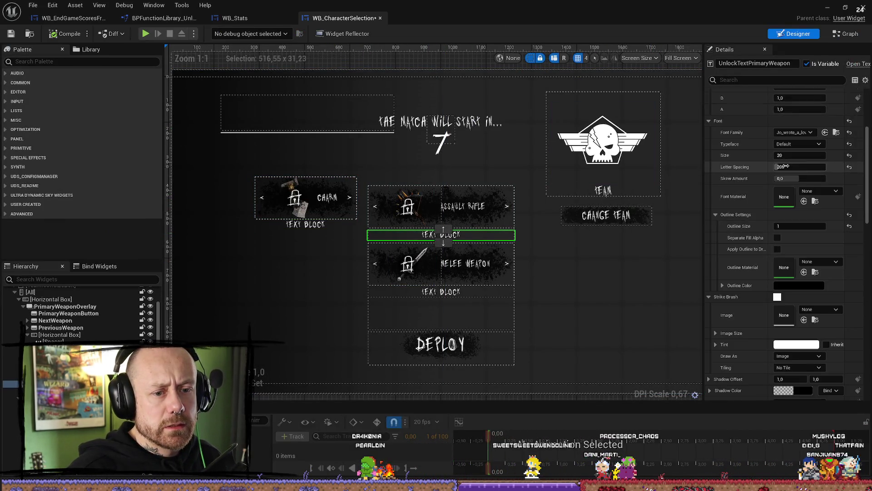
scroll(798, 171, down, 7)
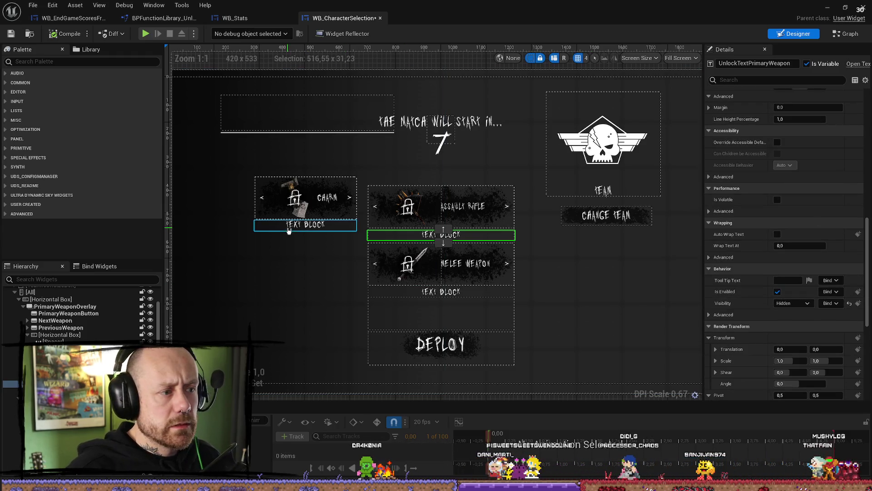
click(305, 225)
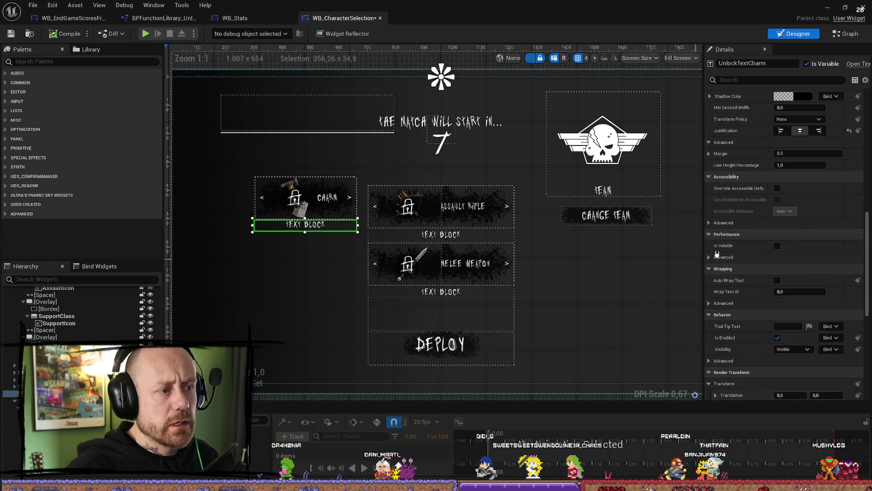
scroll(768, 290, down, 1)
click(793, 322)
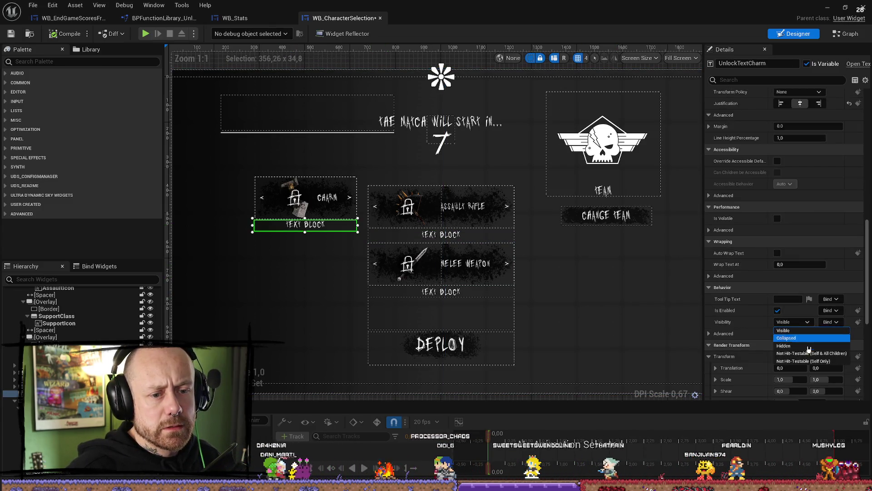
click(786, 346)
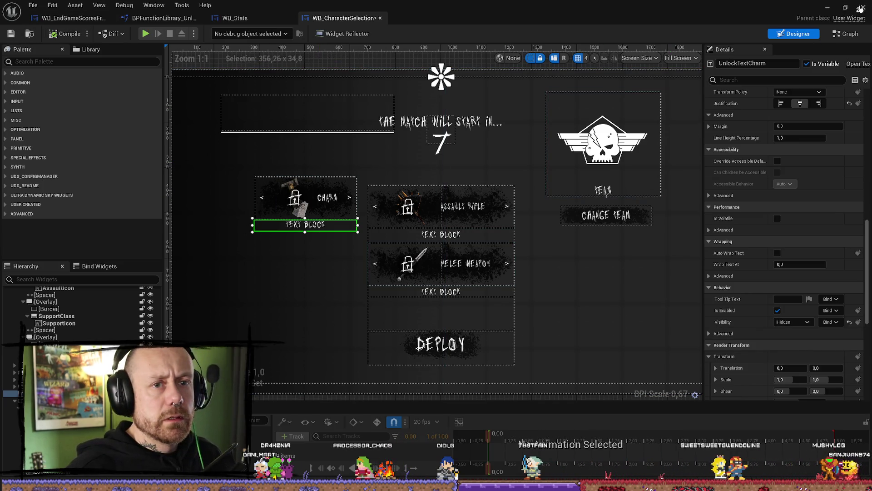
click(861, 8)
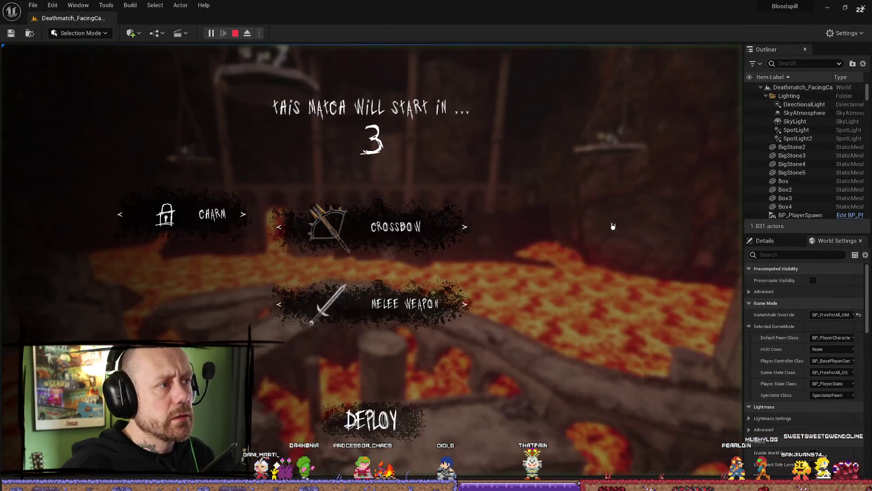
Cycle the Charm choices, past the locked melee-kills charm, to the empty slot
click(241, 214)
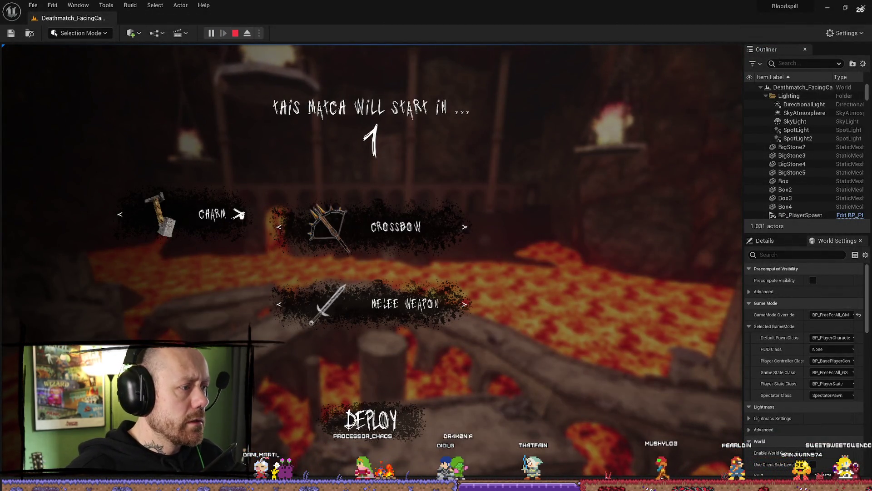
click(240, 214)
click(241, 215)
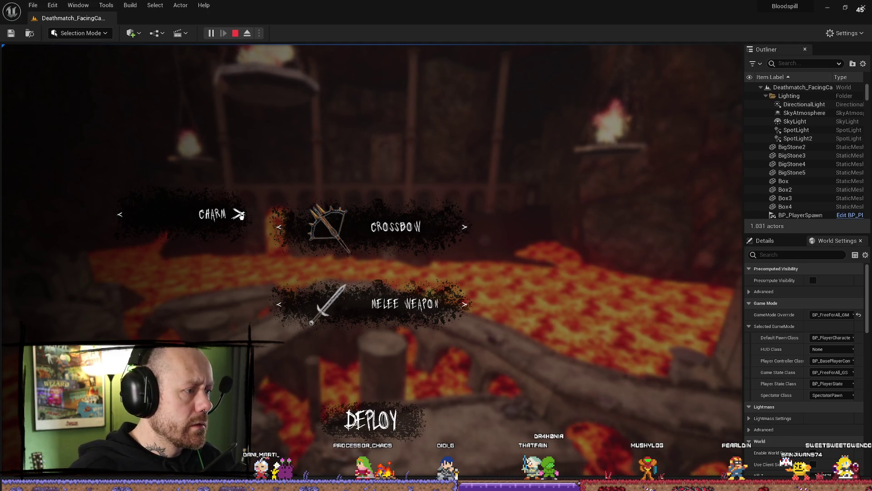
click(241, 214)
click(241, 215)
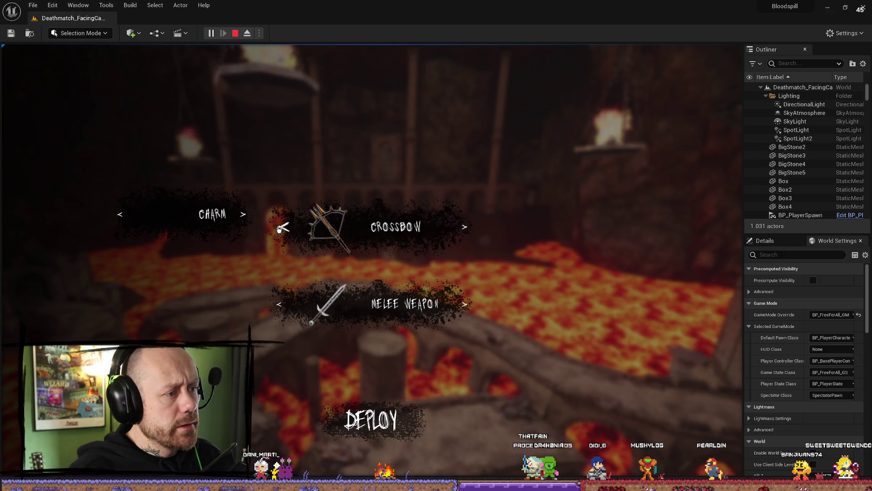
Cycle the Melee Weapon choices back to the sword, then stop the play session
click(280, 306)
click(465, 304)
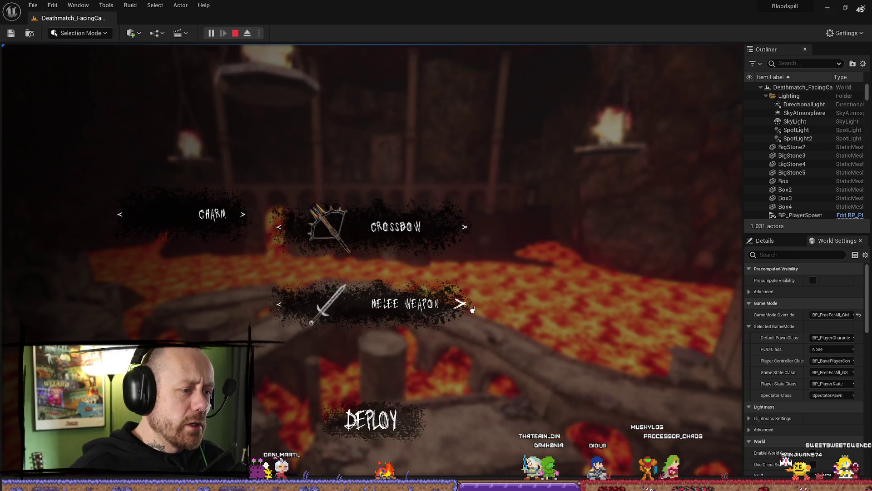
click(465, 305)
click(466, 304)
click(235, 33)
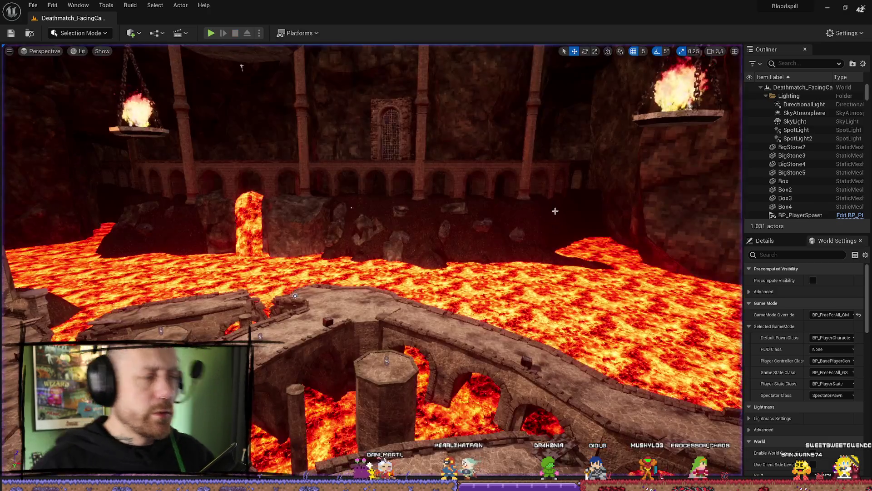
Run File > Save All, then bring up the BloodSpill Trello tab in the browser
click(33, 5)
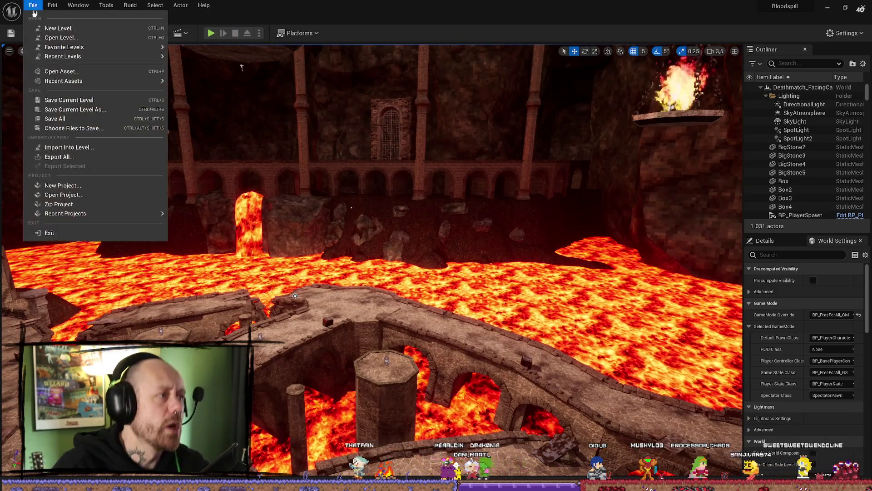
click(68, 117)
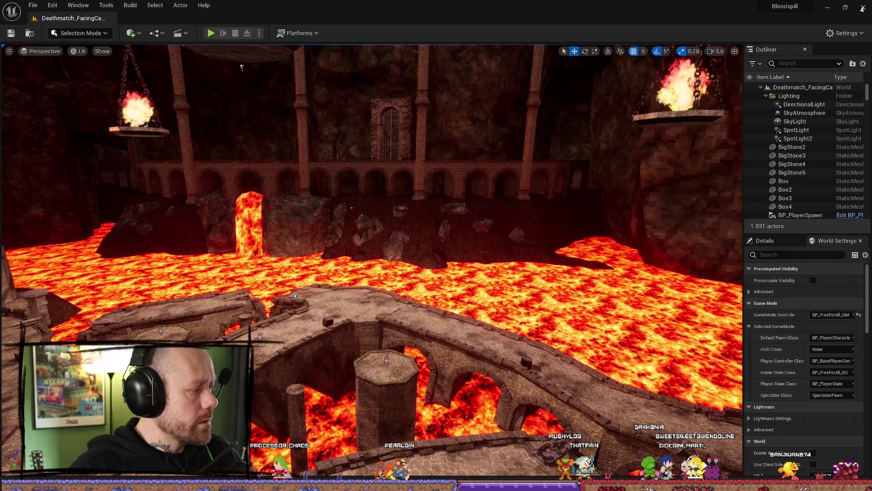
key(super+d)
key(super+d)
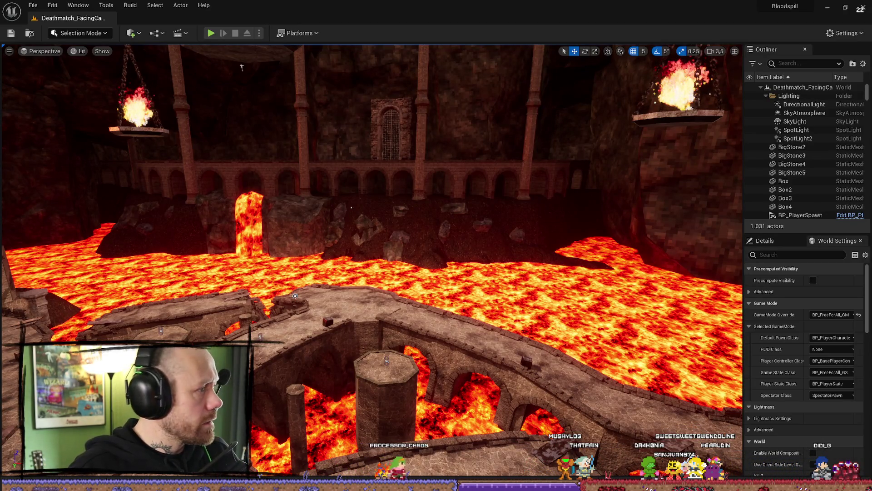
key(alt+Tab)
click(254, 42)
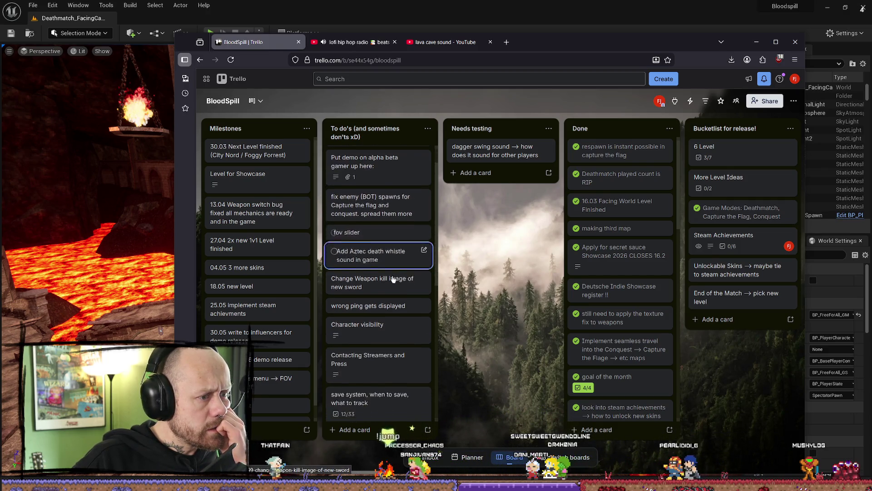
scroll(373, 265, down, 1)
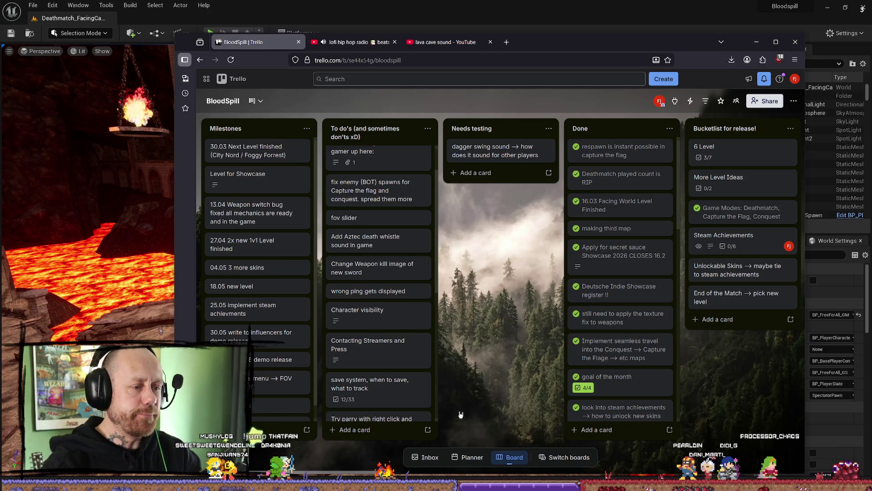
click(405, 398)
scroll(406, 237, down, 2)
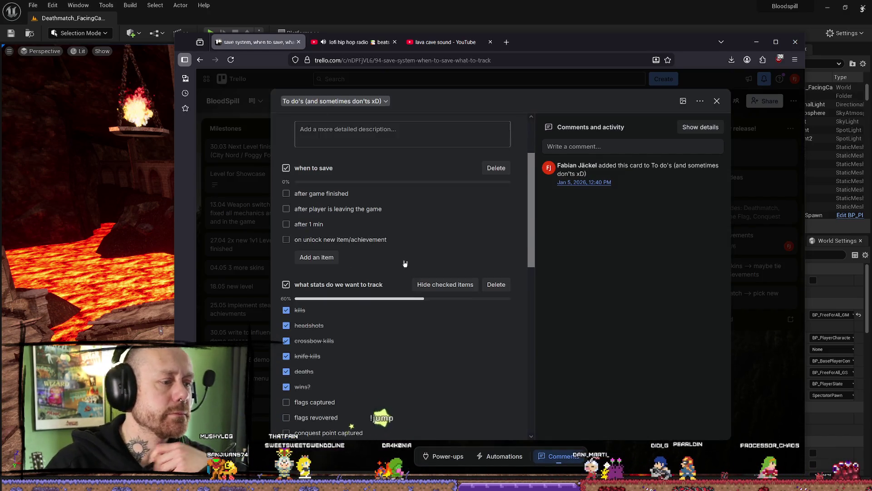
click(287, 193)
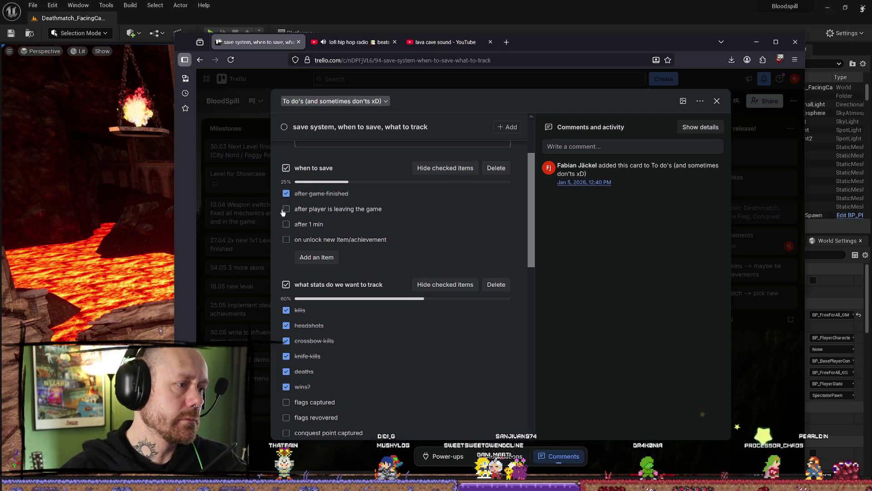
click(288, 210)
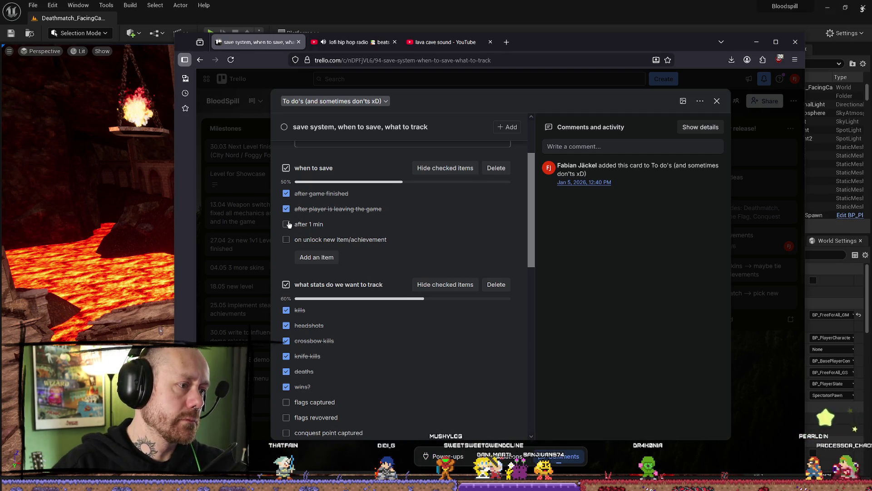
click(287, 224)
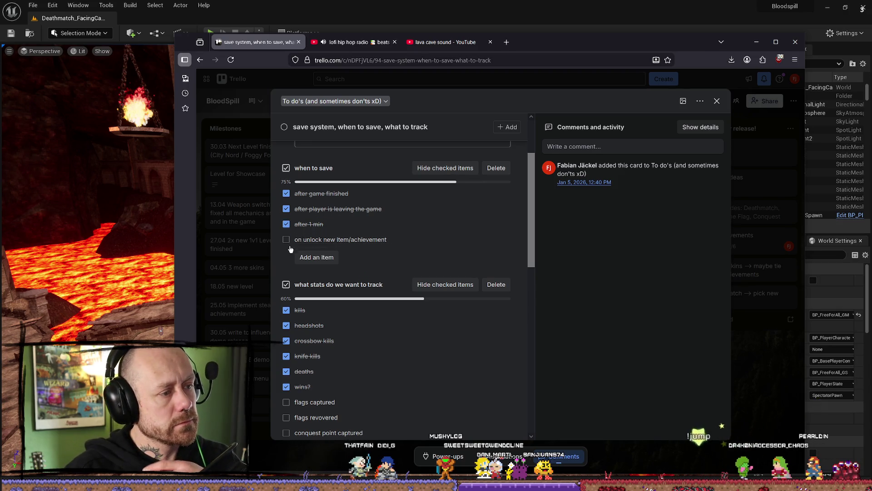
click(287, 240)
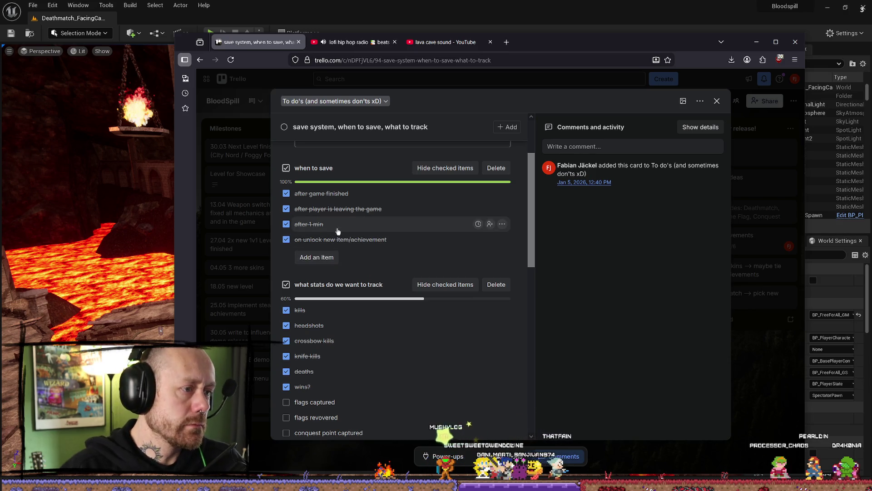
click(286, 240)
scroll(377, 264, down, 3)
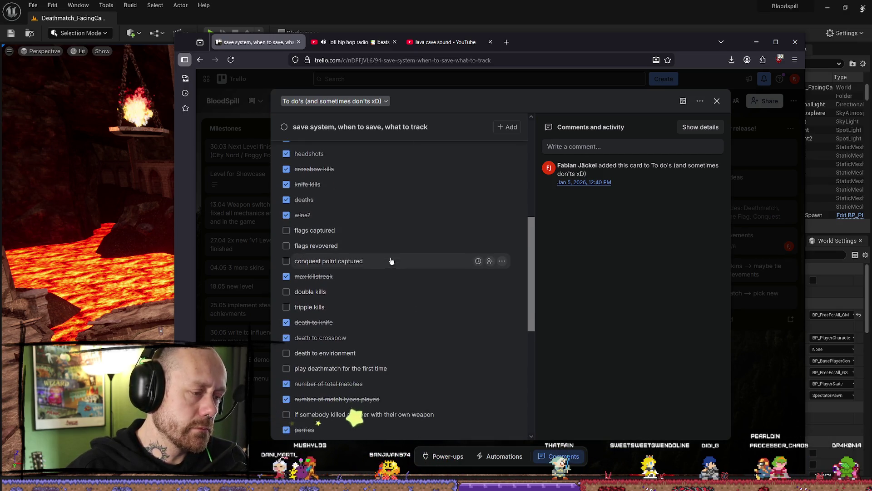
scroll(316, 247, down, 2)
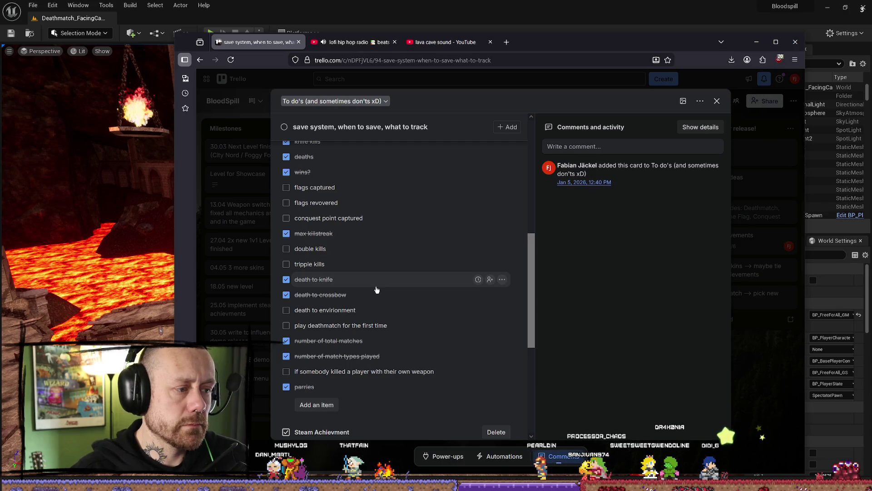
scroll(377, 297, down, 2)
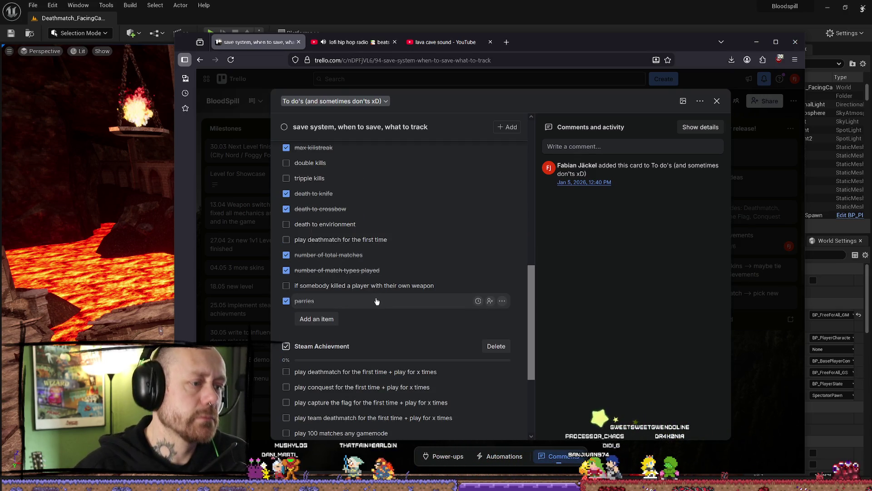
scroll(445, 332, down, 3)
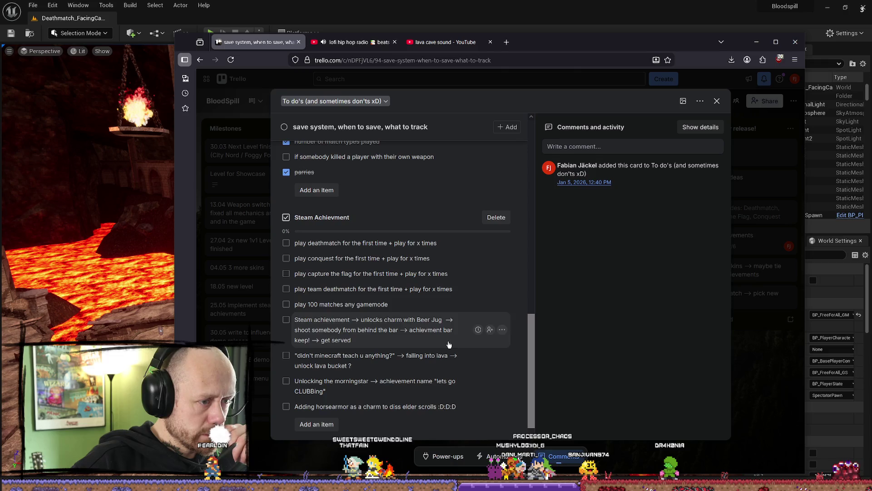
scroll(399, 275, down, 1)
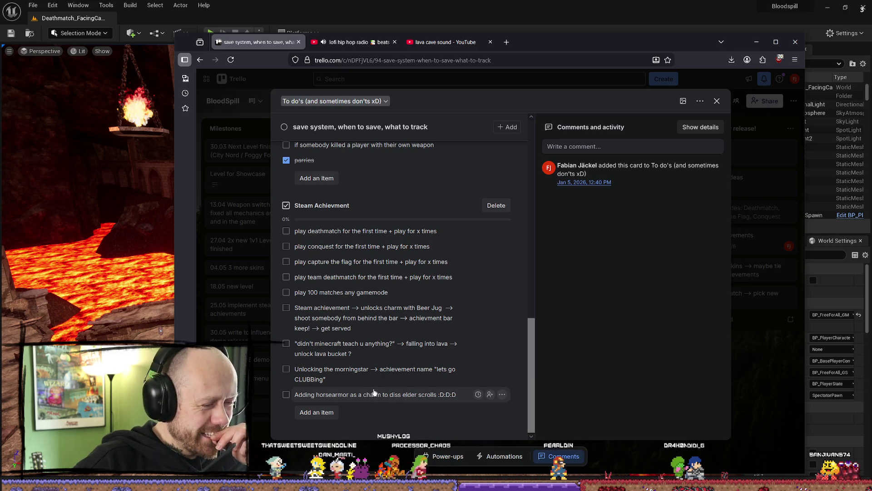
click(717, 102)
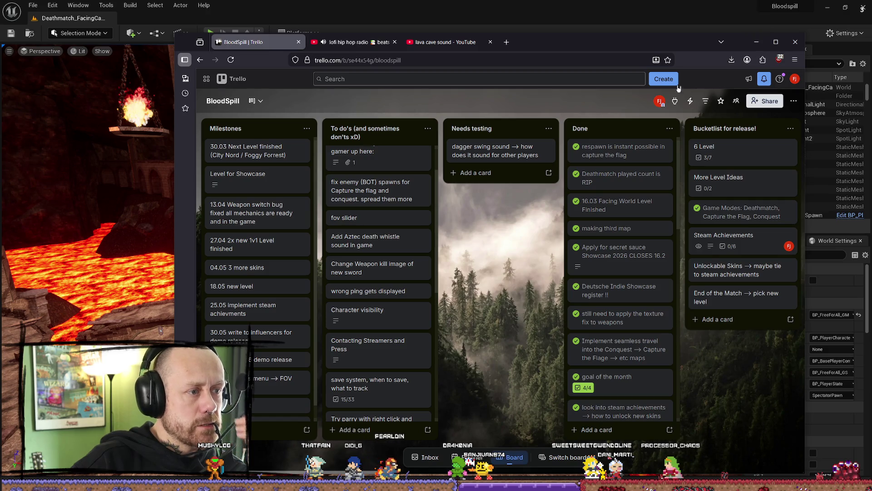
Read the 'Fix Melee Fps holding ani' card's notes, close it, and minimize the browser
scroll(381, 227, up, 1)
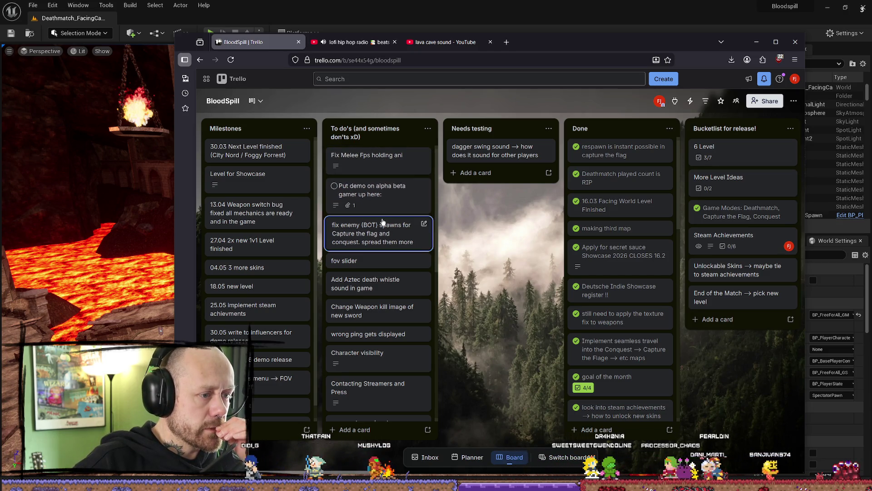
click(387, 164)
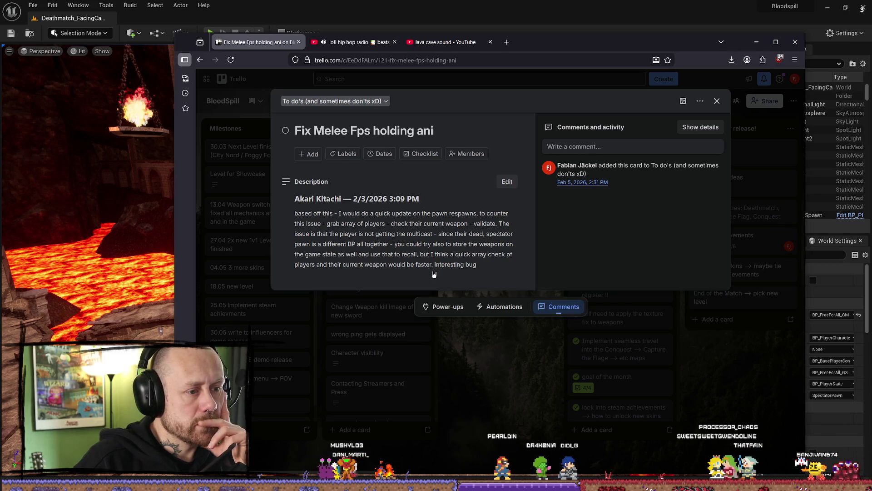
click(525, 411)
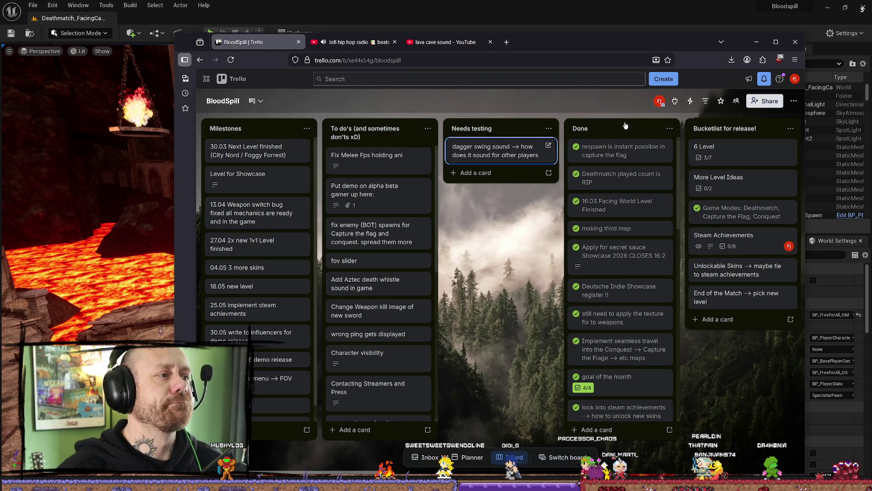
click(766, 45)
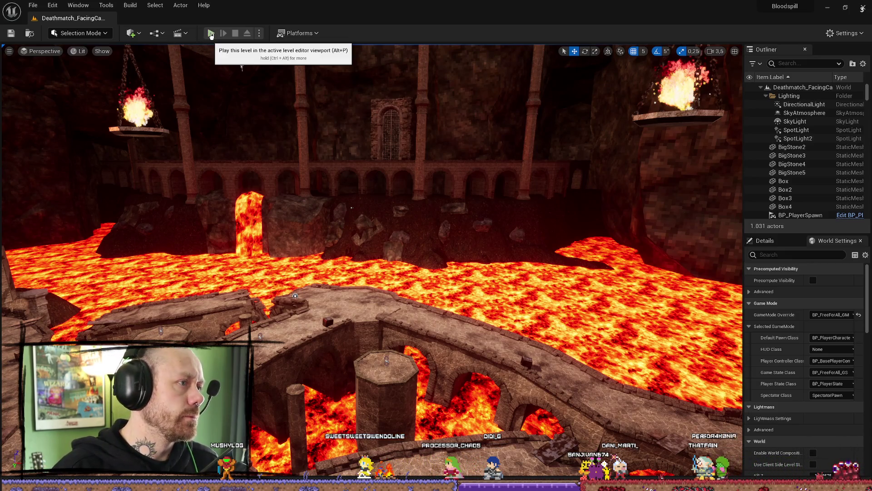
Play and deploy, walk past the crates and across the lava bridge, then stop and select Box3
click(210, 34)
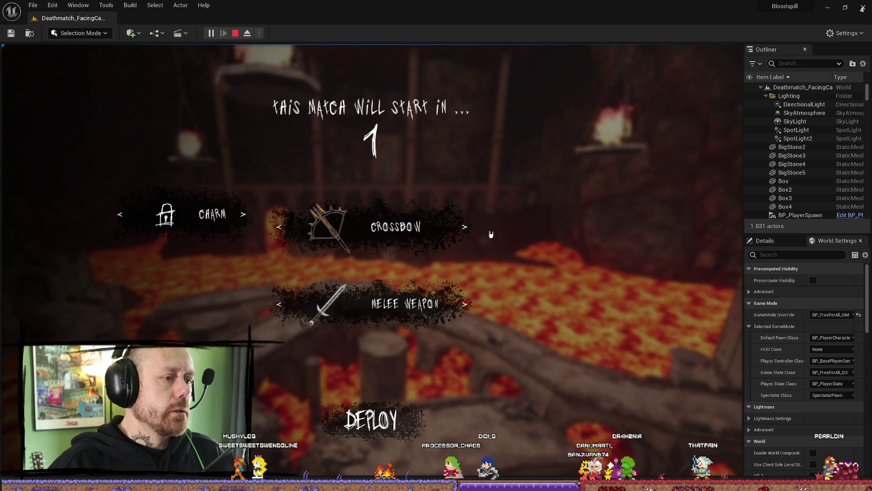
click(379, 401)
key(w)
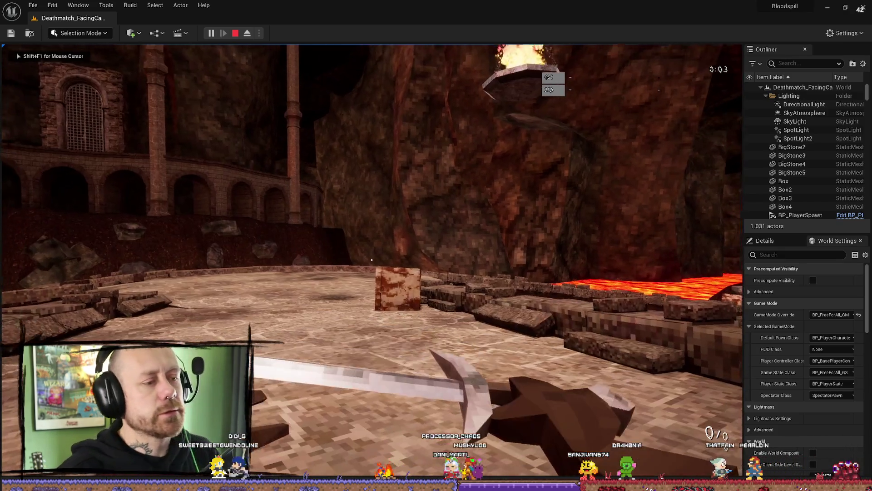
key(w)
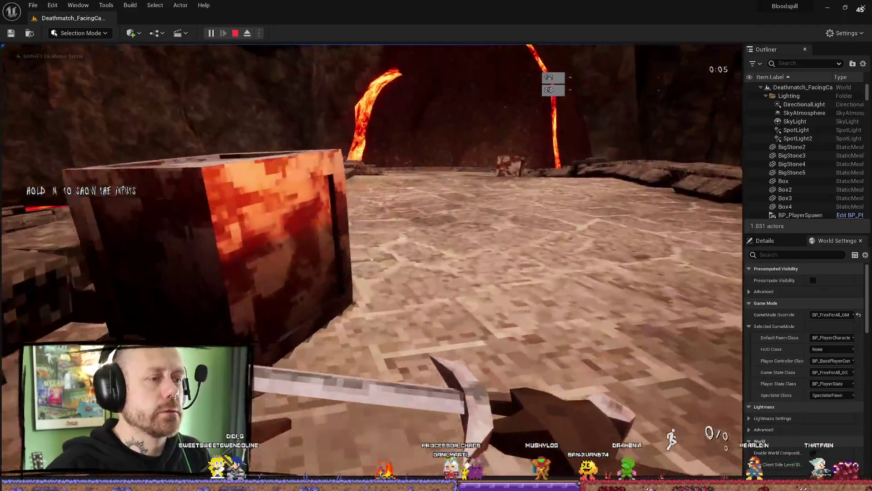
key(w)
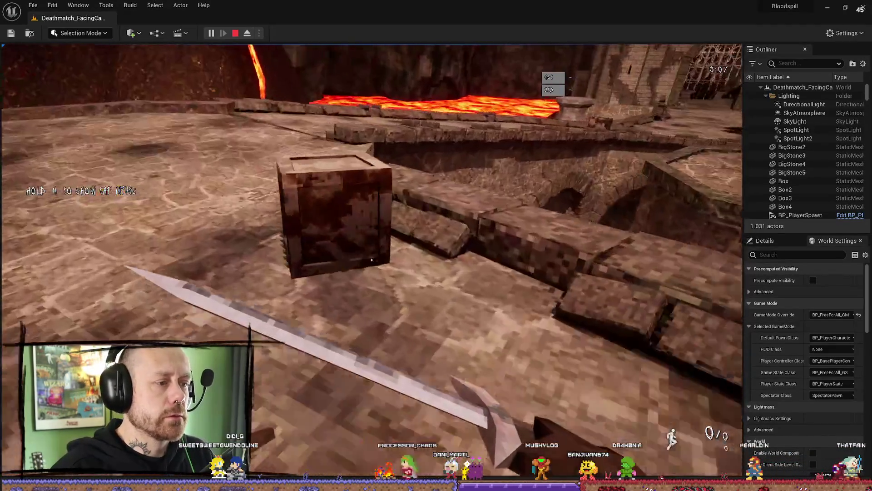
key(w)
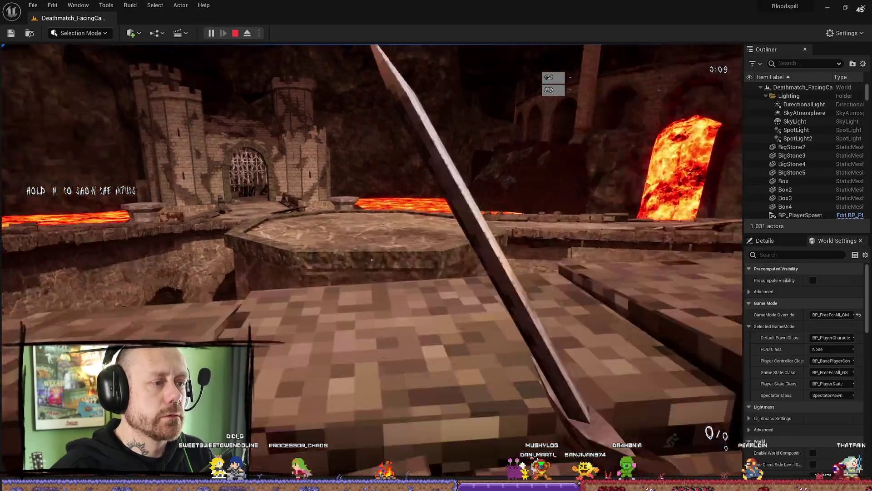
key(w)
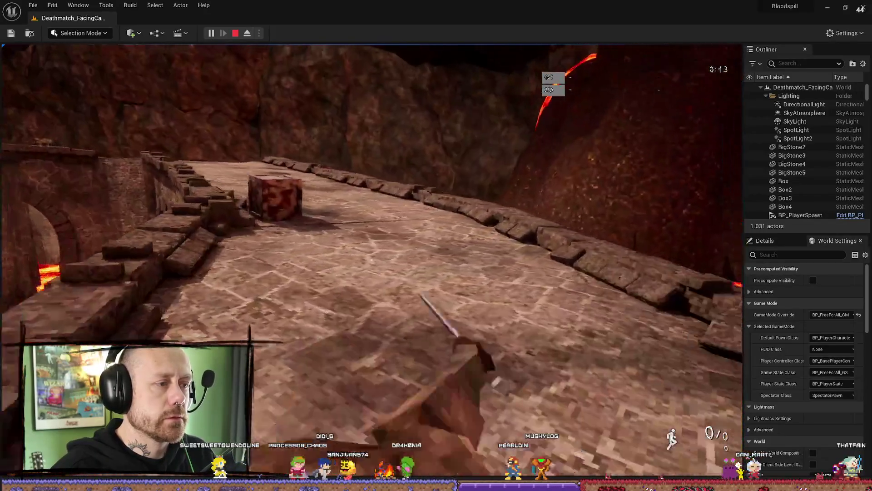
key(Escape)
click(264, 197)
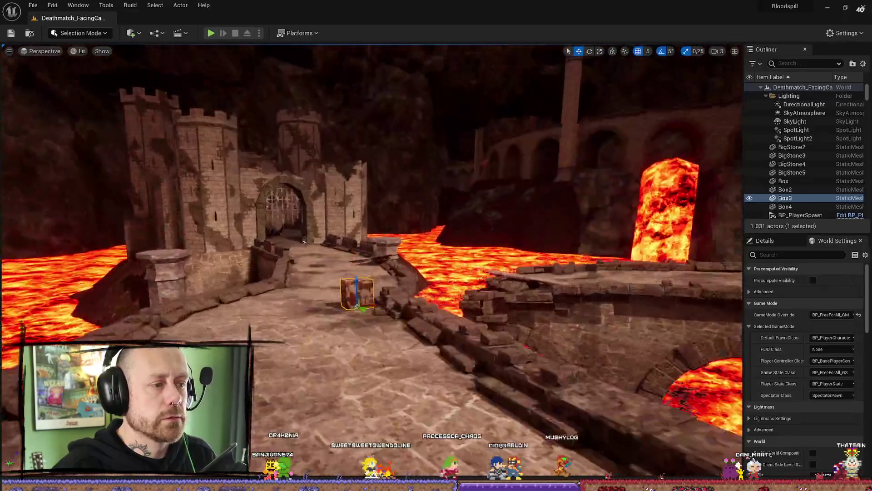
Browse the Content Drawer to Content/MyStuff/MyMeshes, filter by 'box', and open the Box mesh
key(ctrl+space)
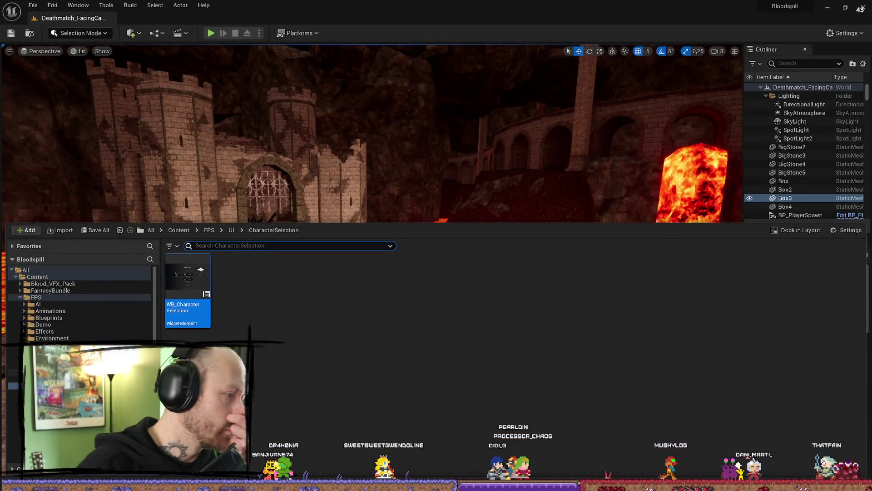
key(alt+Left)
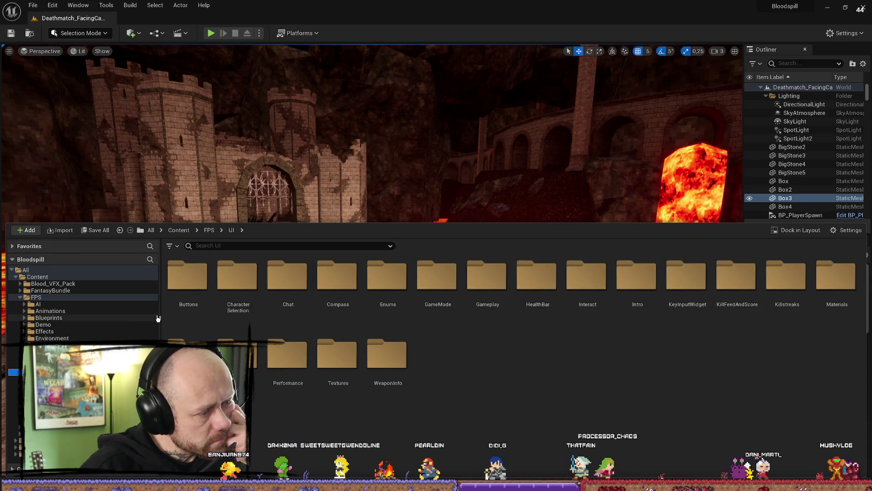
click(109, 297)
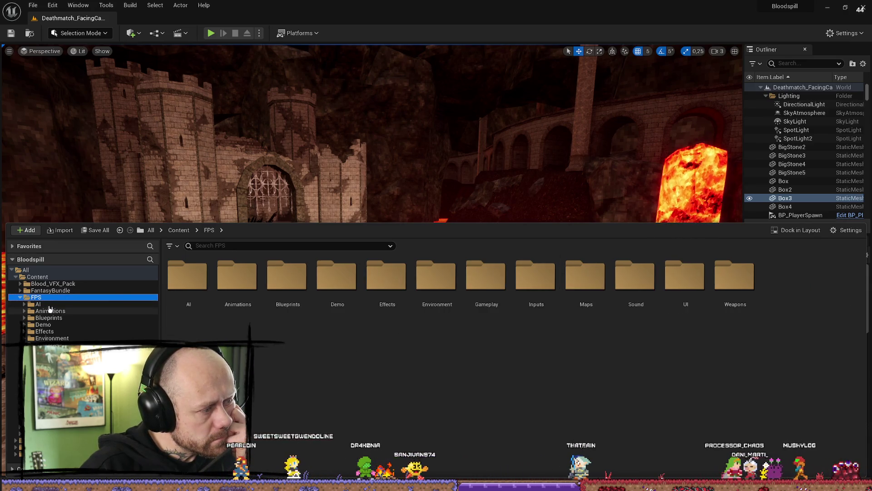
click(20, 297)
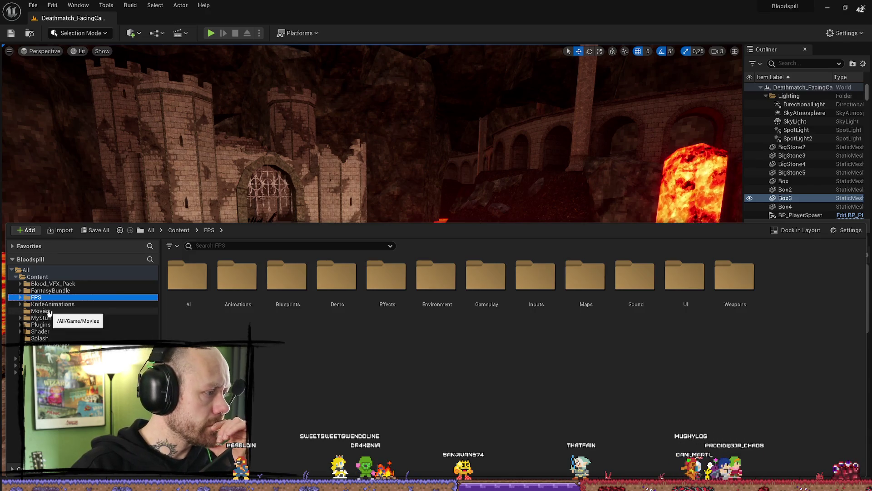
click(137, 318)
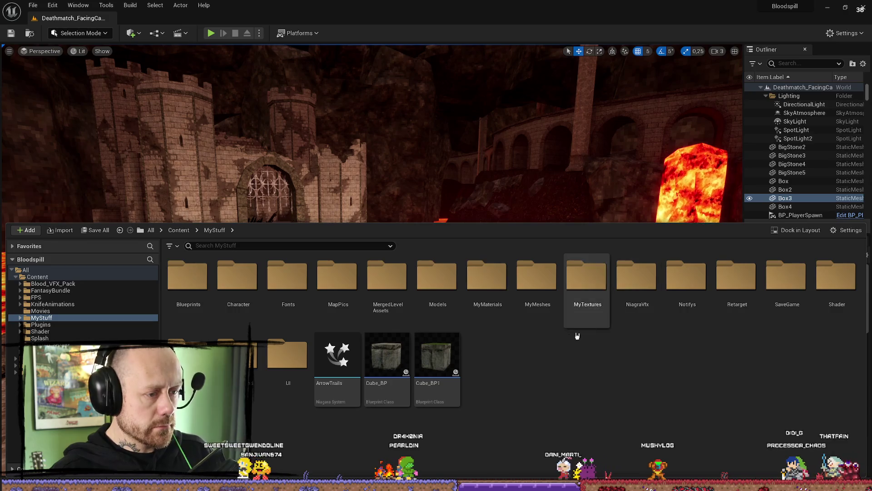
double_click(552, 282)
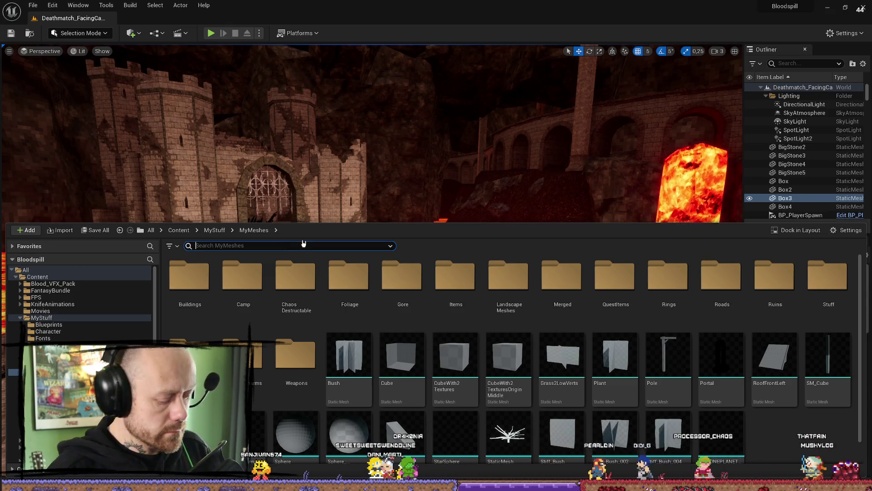
text(box)
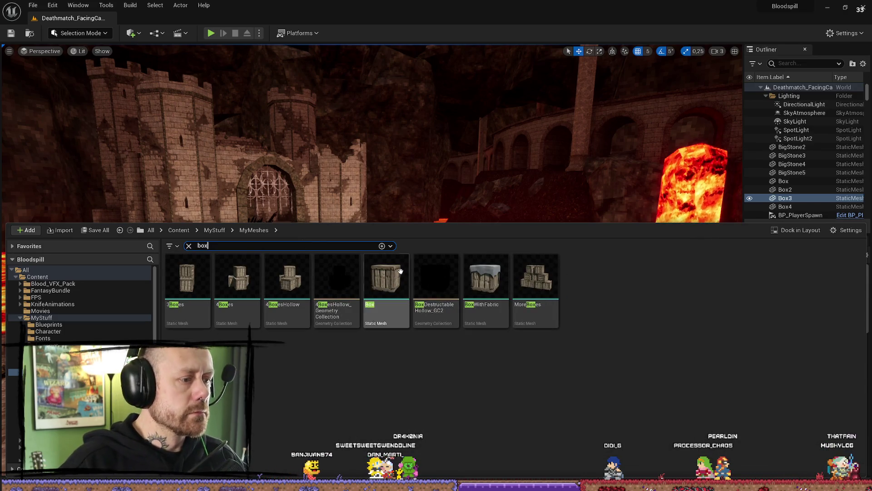
click(404, 275)
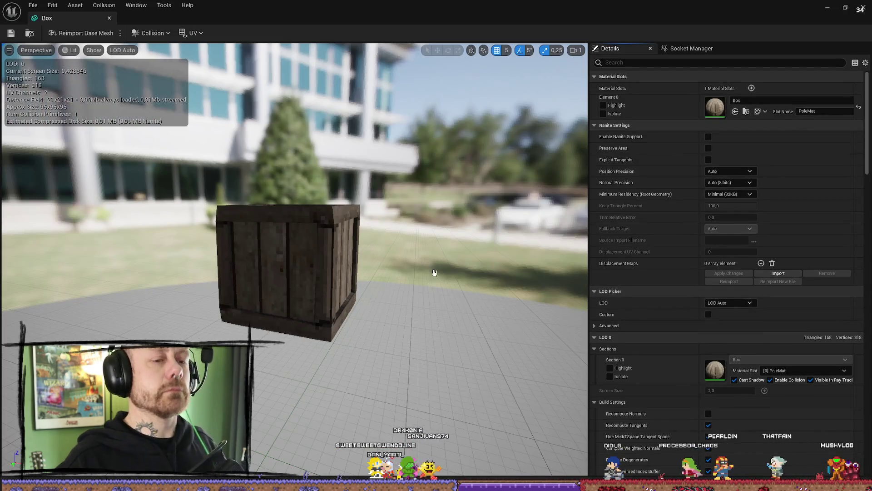
Open the crate's Box material and preview its wood texture on a flat plane
click(746, 111)
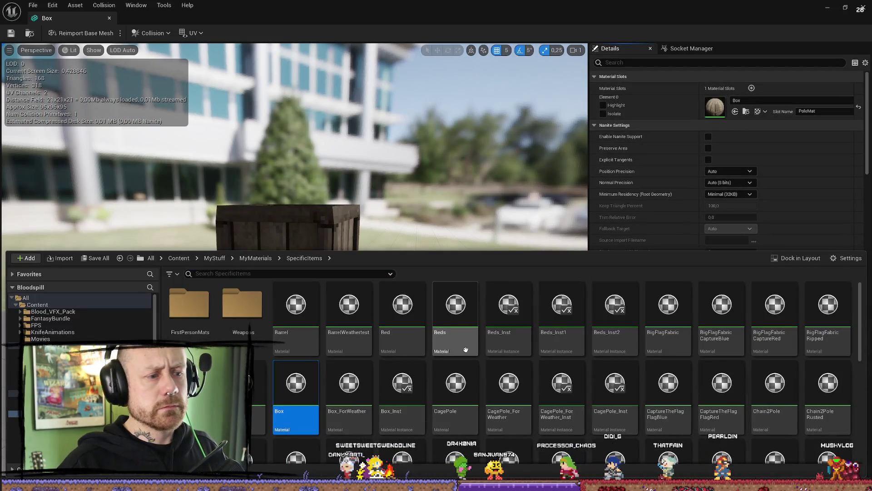
double_click(297, 381)
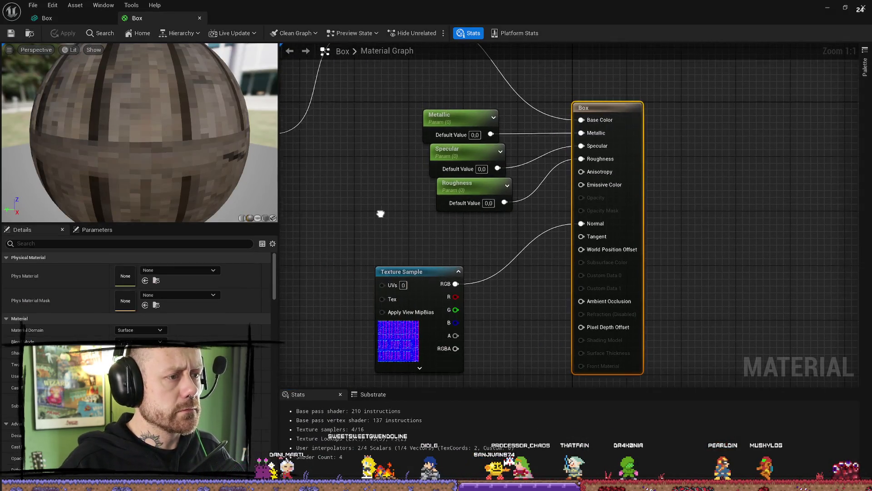
click(364, 206)
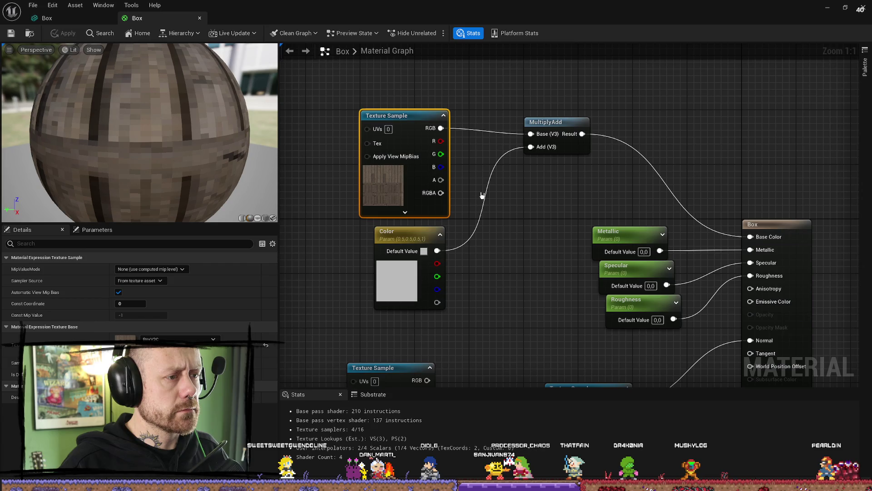
click(257, 218)
drag(136, 137, 112, 137)
drag(193, 151, 182, 151)
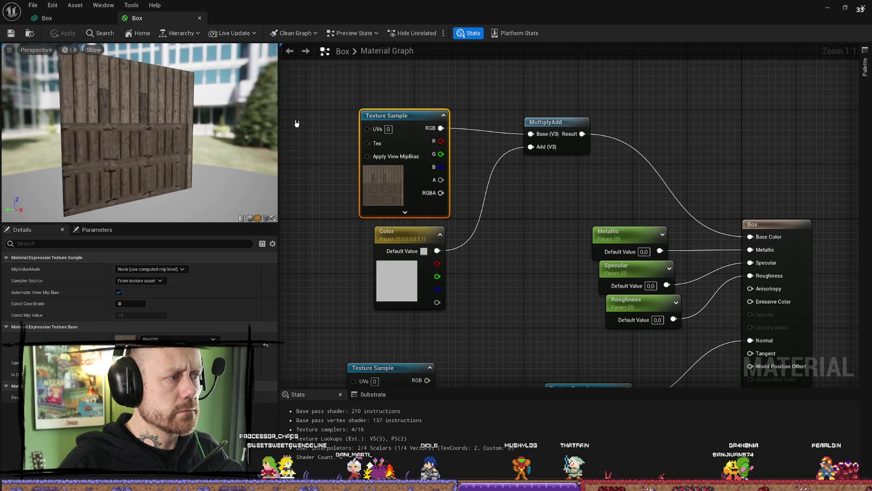
Frame the whole wooden box in the mesh editor, then close the asset editor
mouse_move(748, 4)
mouse_down()
mouse_move(544, 158)
mouse_move(354, 410)
mouse_move(352, 160)
mouse_up()
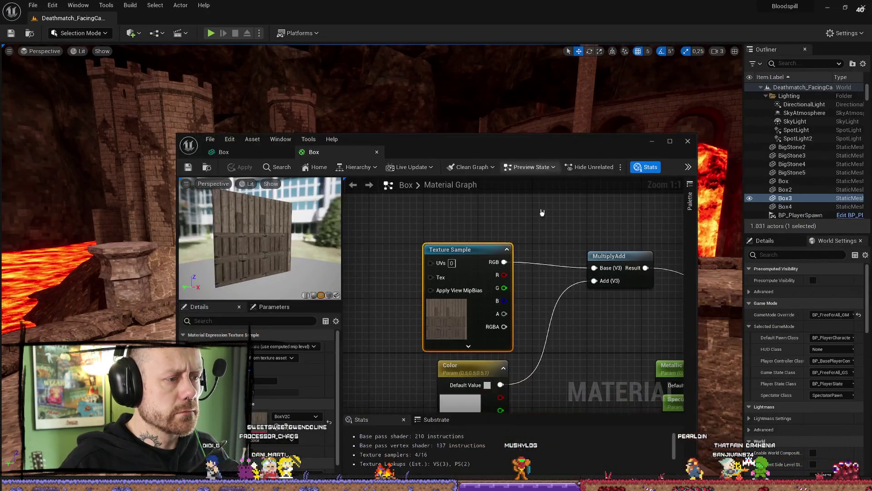
click(223, 152)
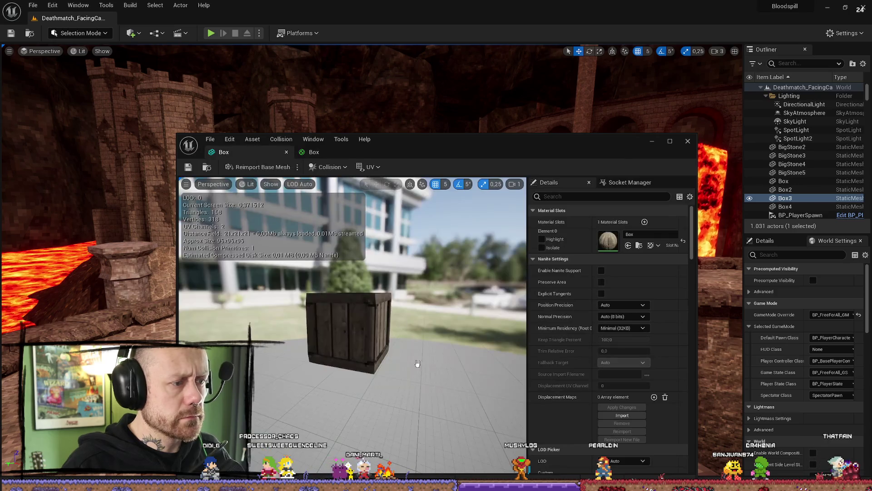
scroll(352, 318, up, 5)
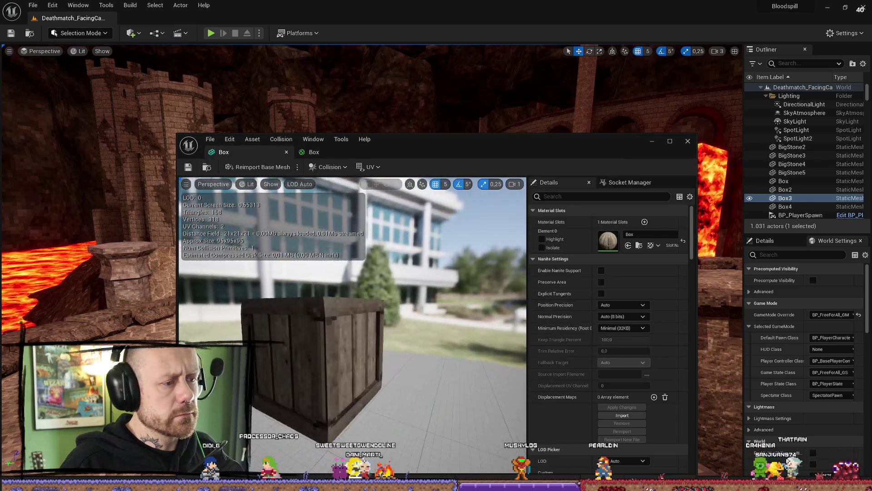
key(f)
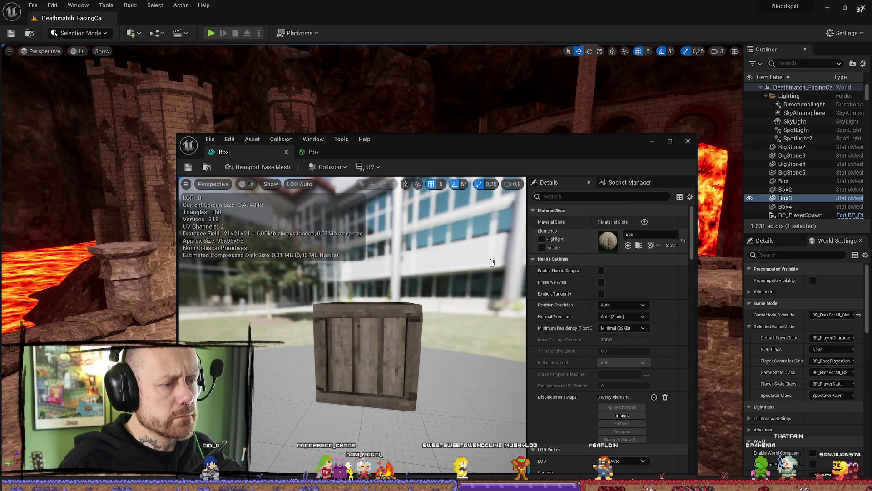
click(314, 152)
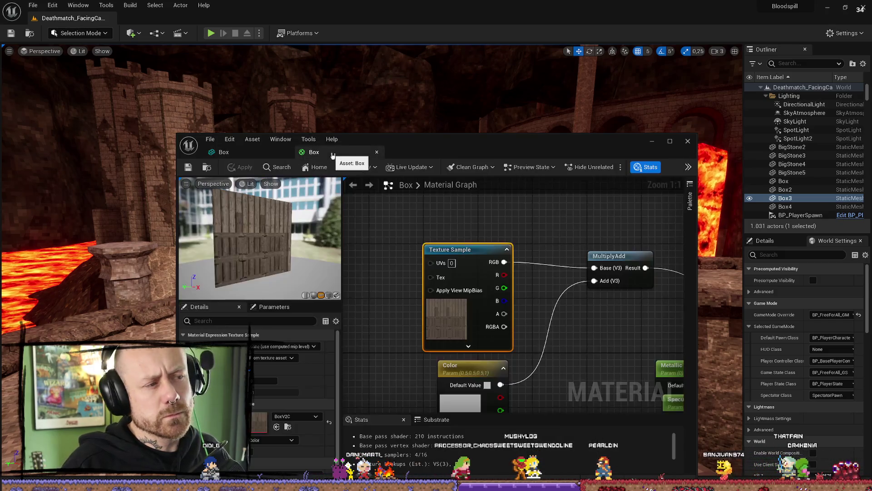
click(652, 141)
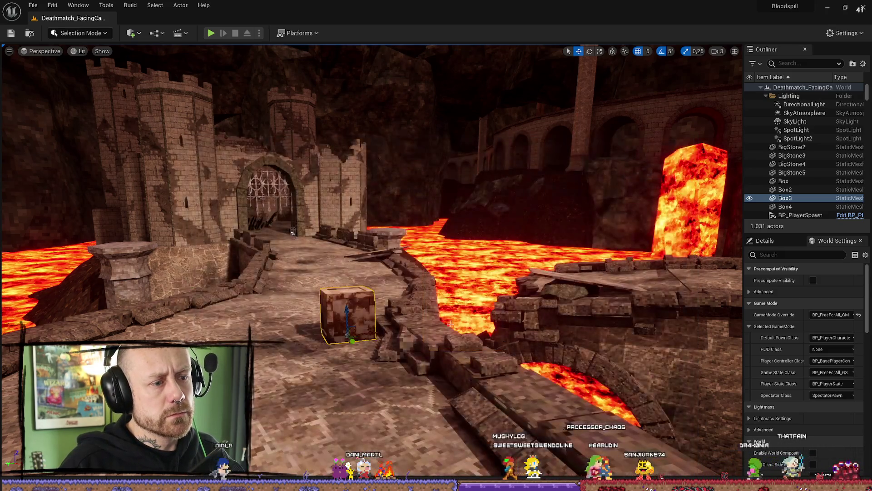
Focus on the Box3 crate and set its Element 0 material to the MetalWorn asset
key(f)
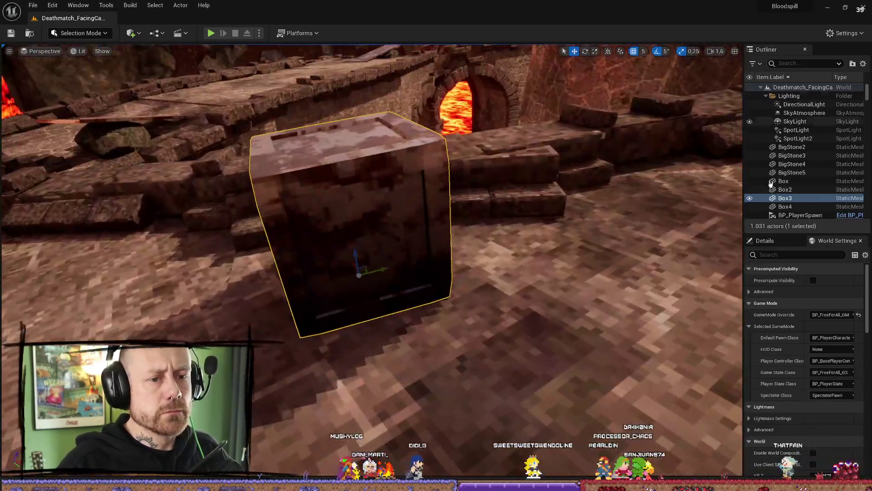
click(765, 241)
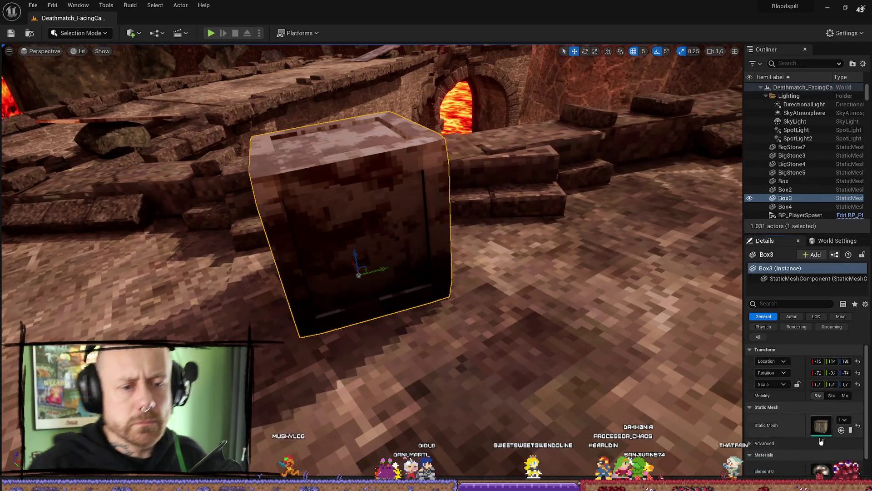
scroll(831, 427, down, 1)
click(847, 449)
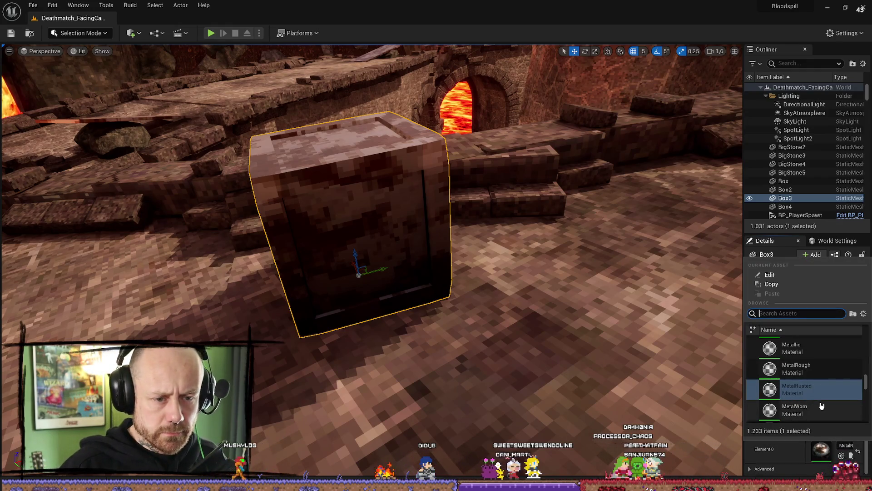
scroll(820, 382, down, 2)
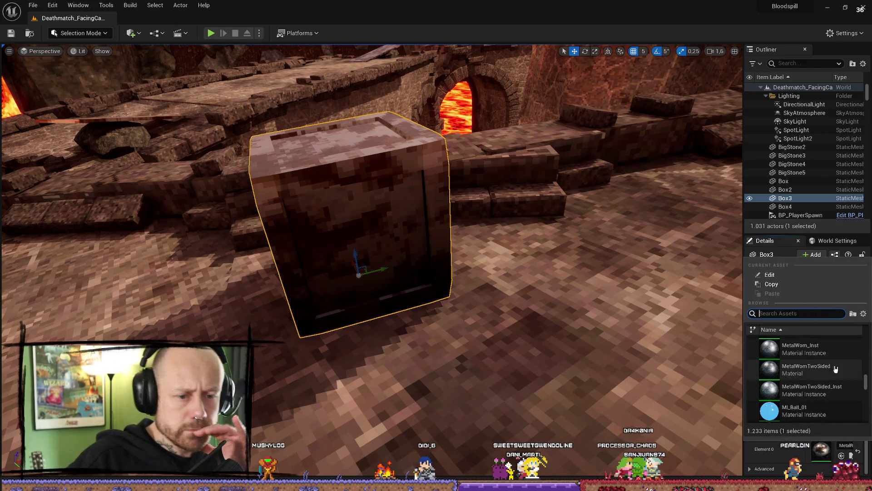
scroll(842, 352, down, 2)
scroll(795, 351, up, 1)
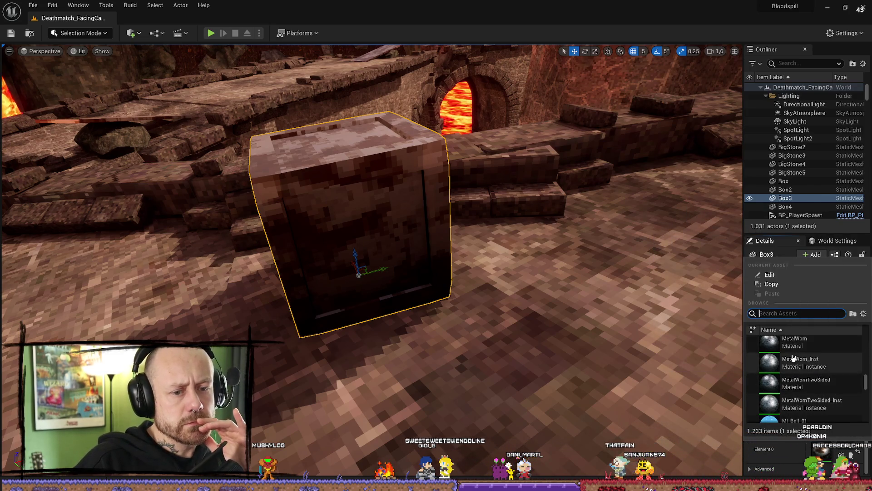
click(816, 362)
Select the SM_Bridge10 bridge piece, briefly trying SM_Bridge8 in the Outliner
mouse_move(571, 319)
mouse_down()
mouse_move(627, 185)
mouse_move(518, 150)
mouse_move(571, 320)
mouse_move(595, 272)
mouse_move(568, 255)
mouse_move(591, 305)
mouse_up()
click(571, 320)
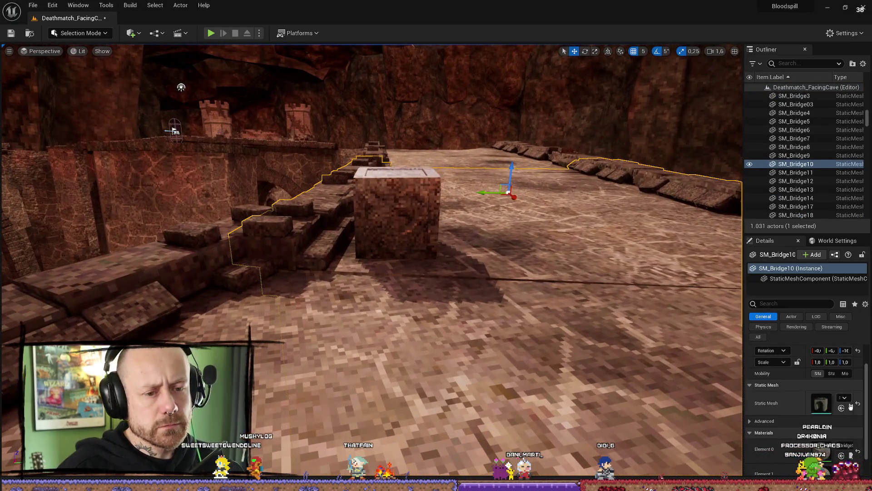
scroll(797, 344, up, 2)
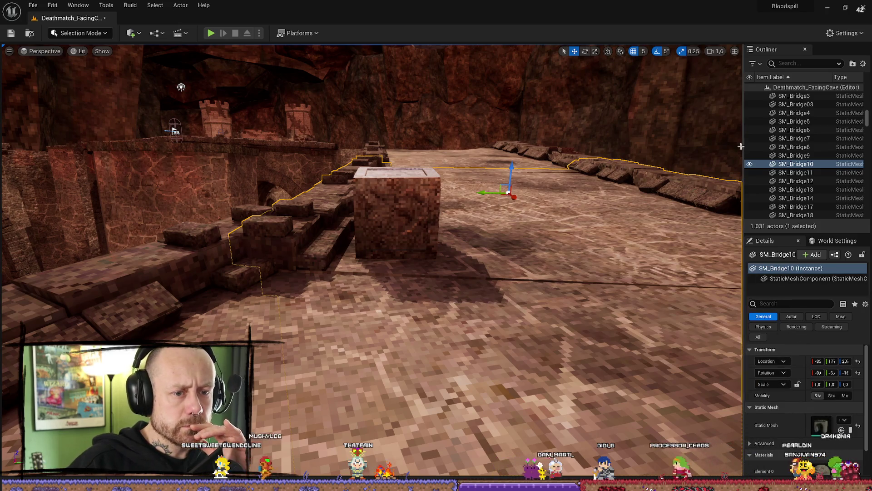
click(794, 147)
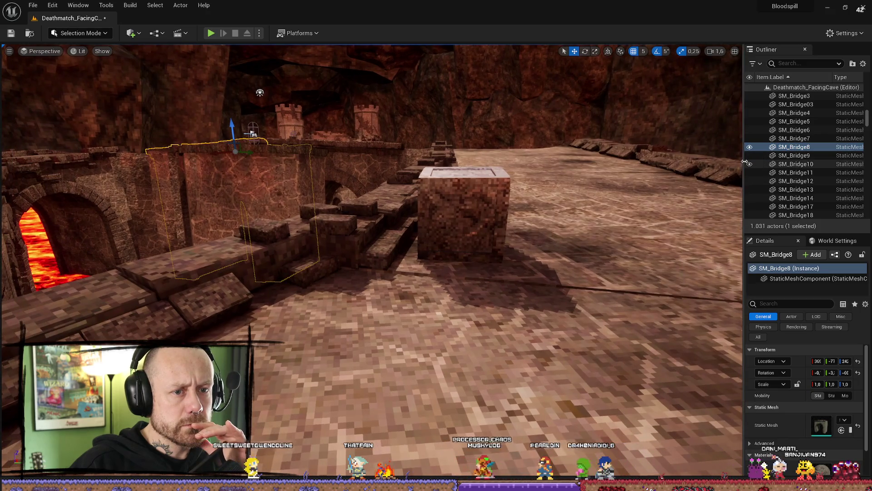
click(754, 163)
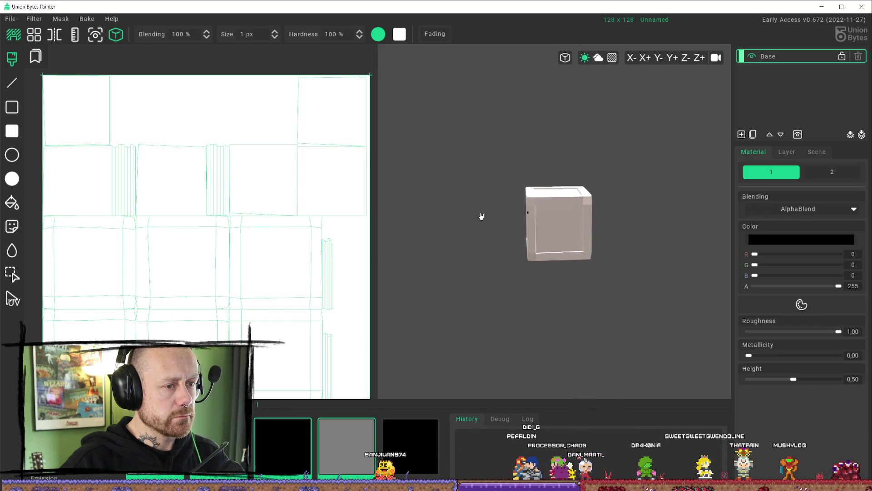
Start a texture import and browse to F:/BlenderProjects/Textures
scroll(305, 171, down, 1)
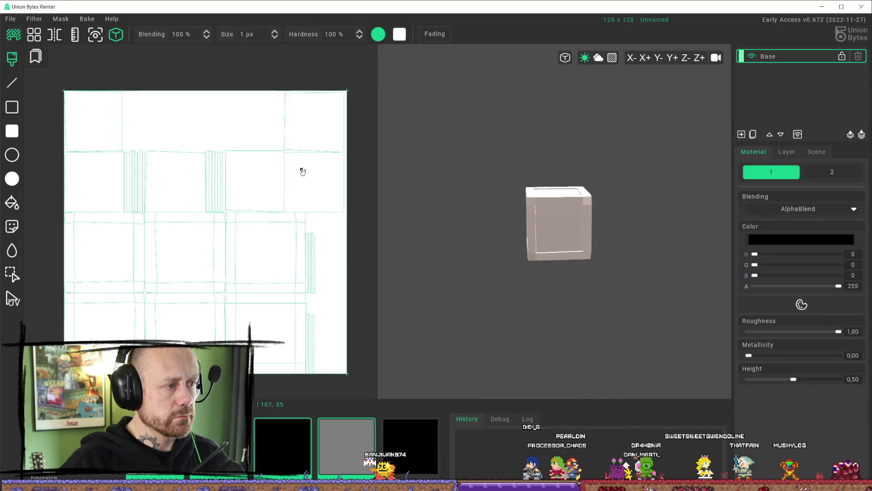
click(17, 21)
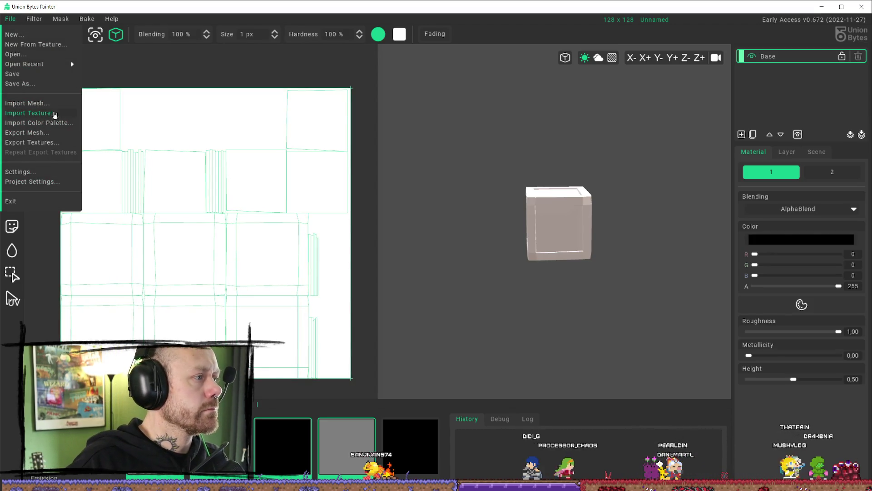
click(52, 113)
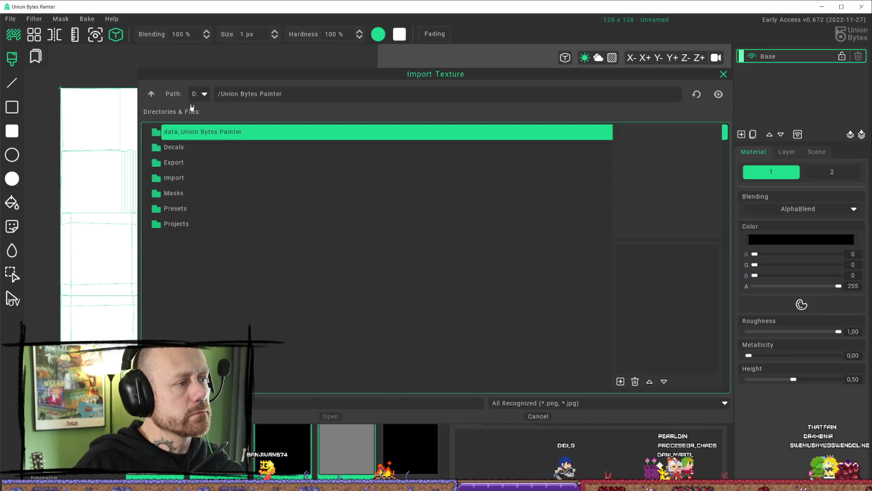
click(205, 94)
click(206, 131)
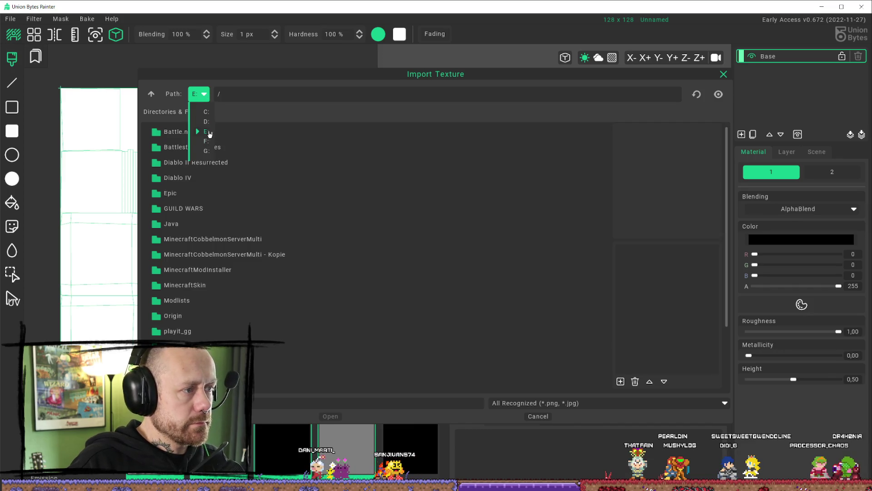
click(206, 141)
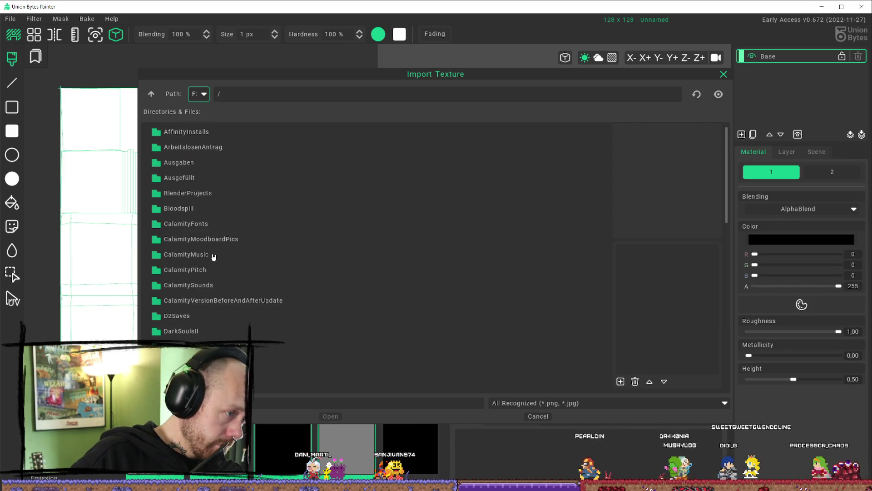
double_click(201, 194)
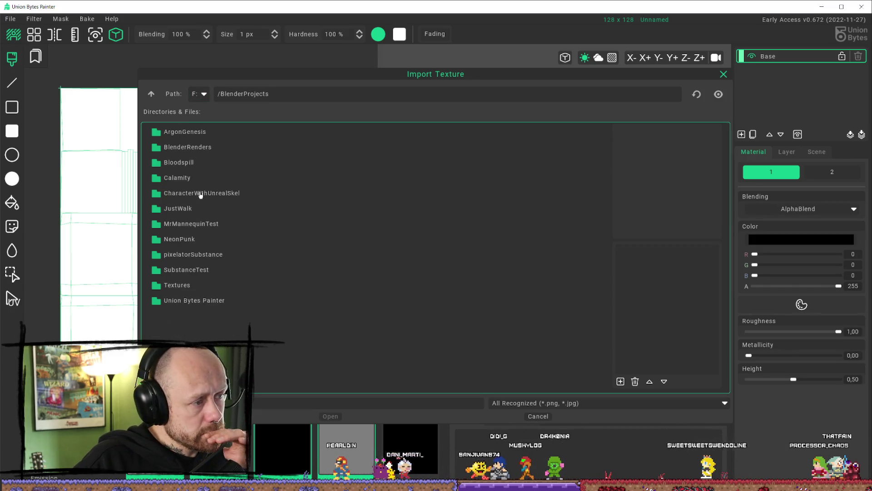
click(180, 291)
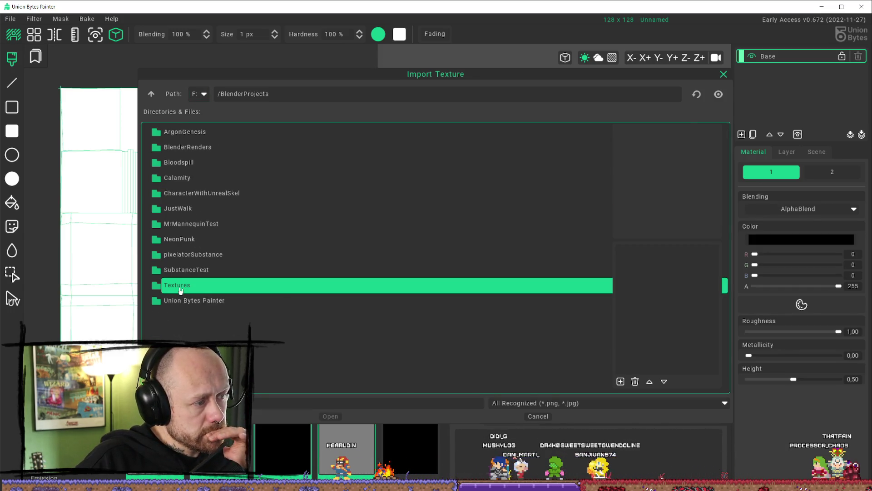
double_click(180, 291)
Open Pixelated/Metal, try Metal_Corroded_128_albedo_nearest.png, then cancel that import
scroll(200, 268, down, 5)
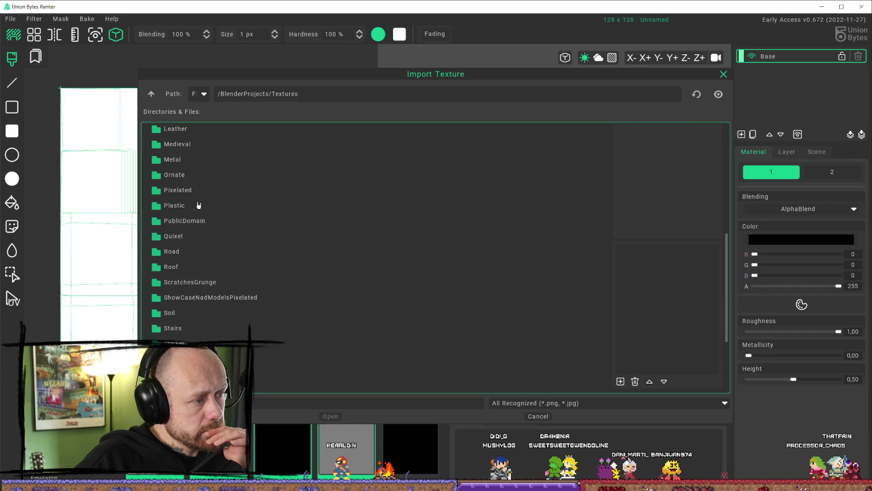
double_click(198, 190)
scroll(270, 309, down, 3)
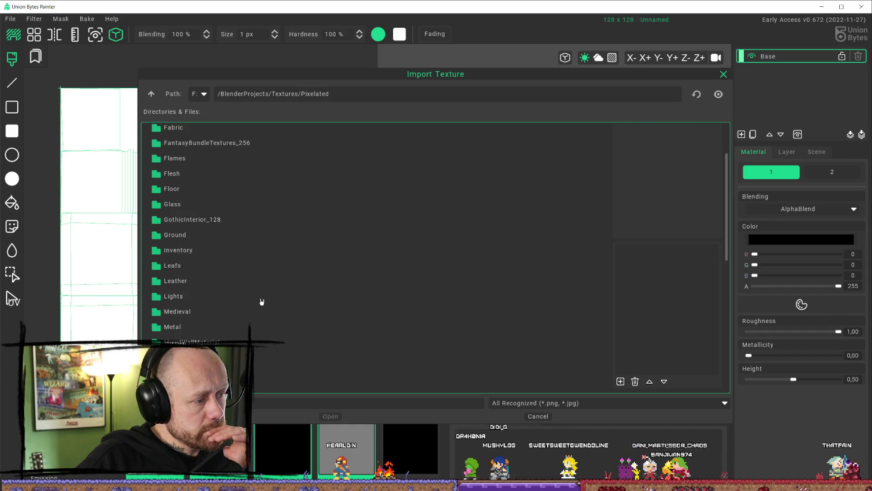
scroll(266, 286, down, 5)
scroll(265, 286, up, 3)
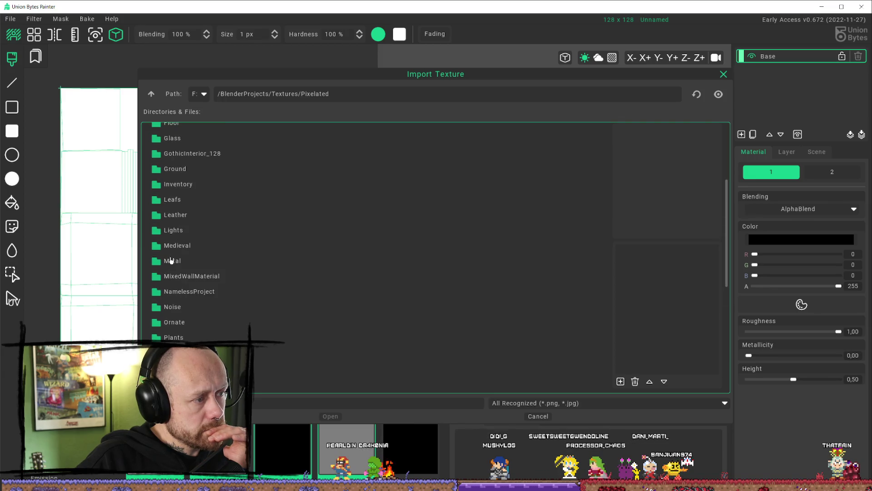
double_click(173, 261)
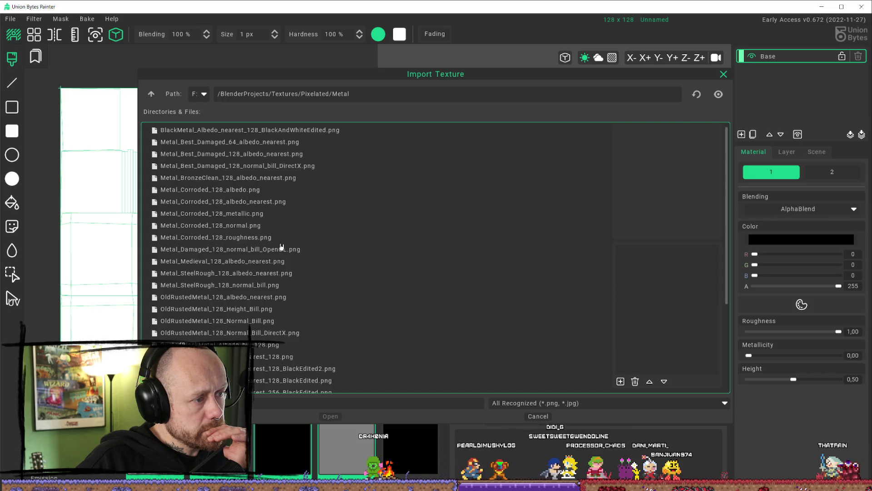
click(250, 200)
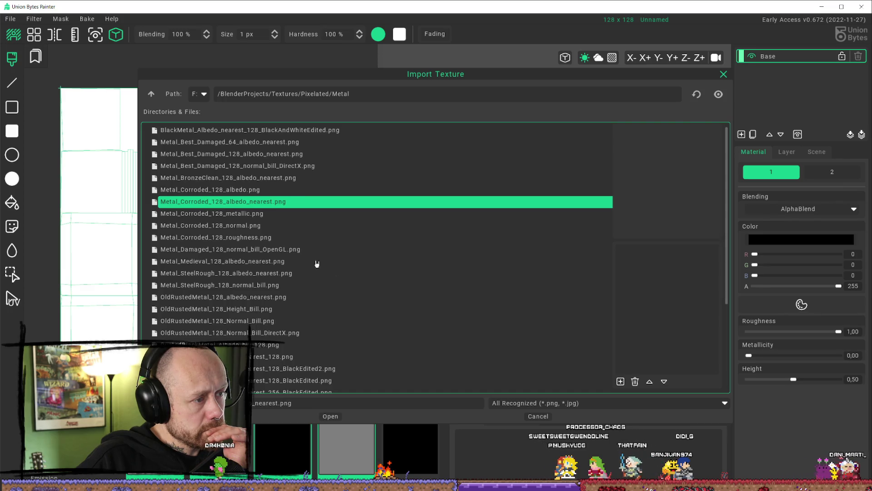
click(330, 417)
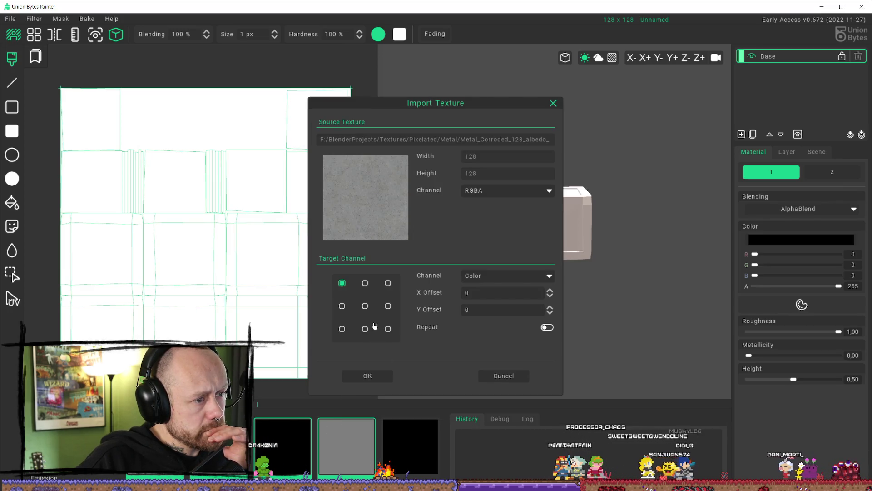
click(511, 378)
Import OldRustedMetal_128_albedo_nearest.png as a new Color layer
click(10, 19)
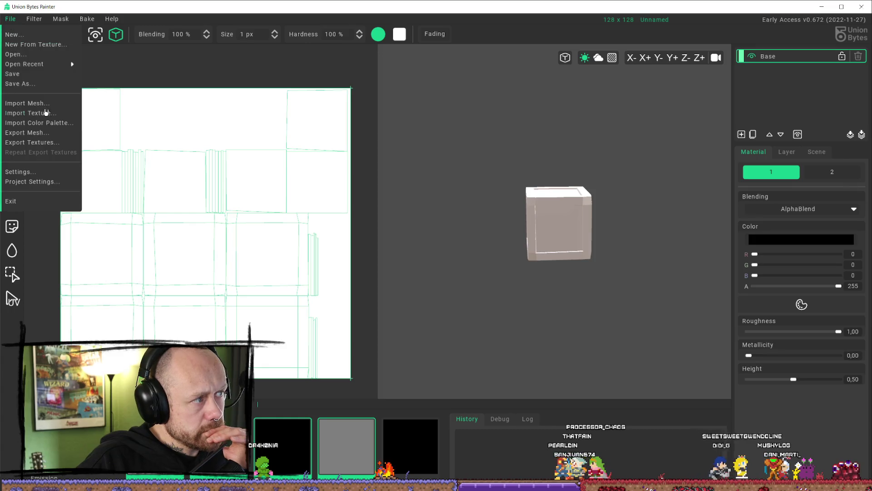
click(34, 113)
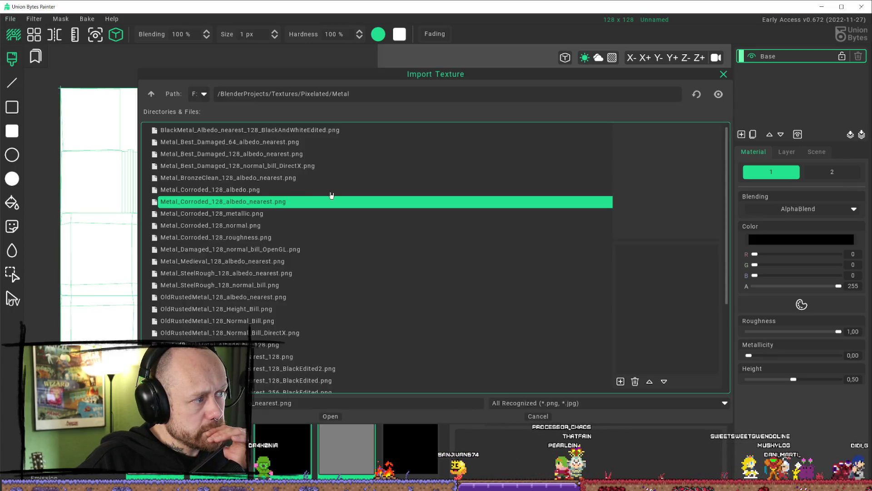
scroll(319, 263, down, 3)
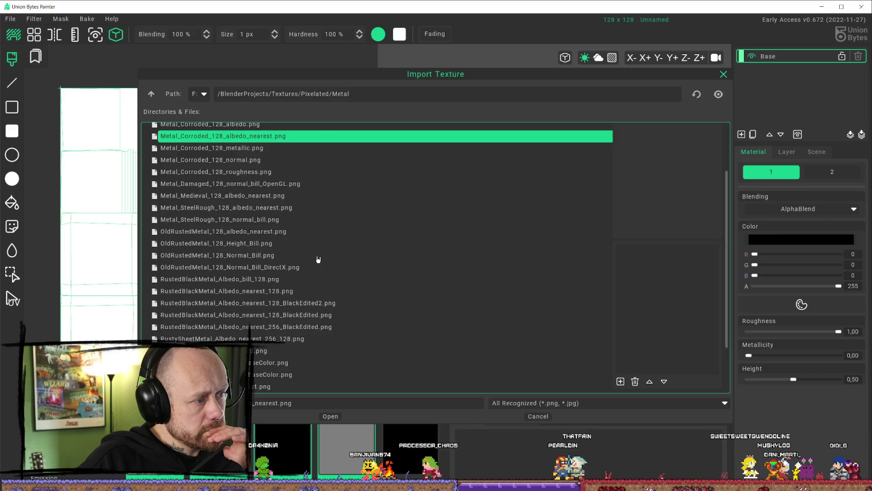
click(257, 232)
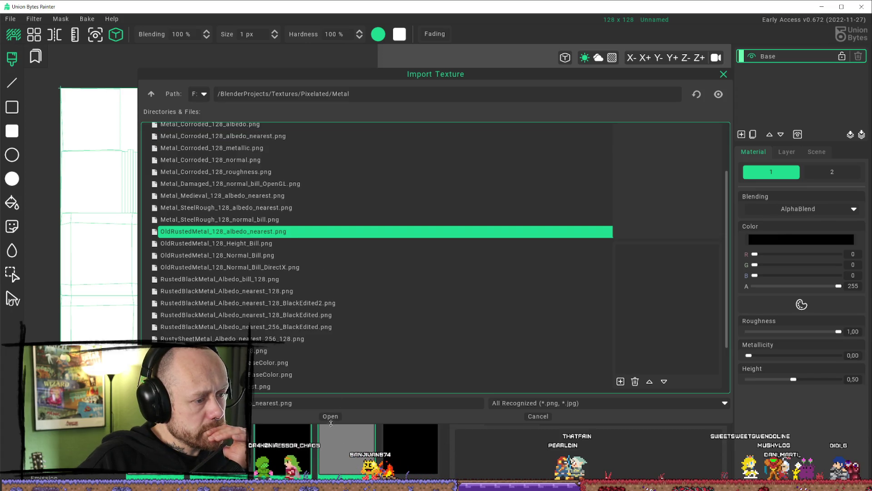
click(330, 417)
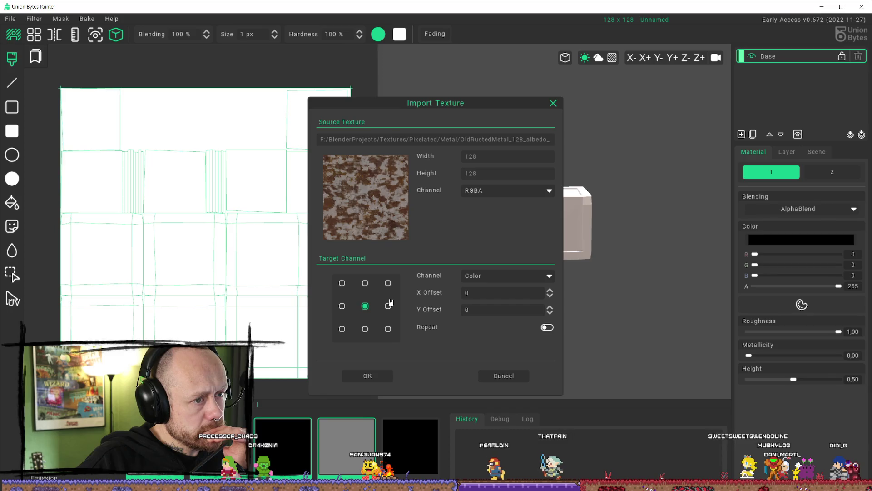
click(367, 376)
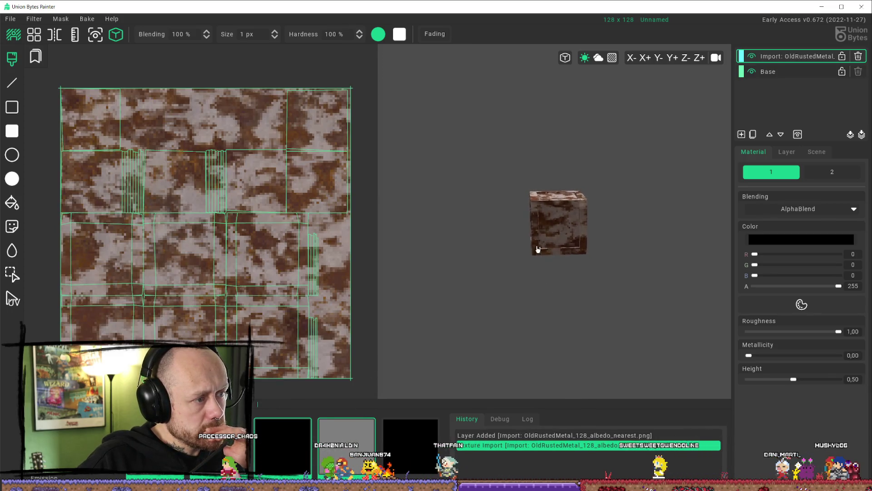
scroll(586, 214, up, 5)
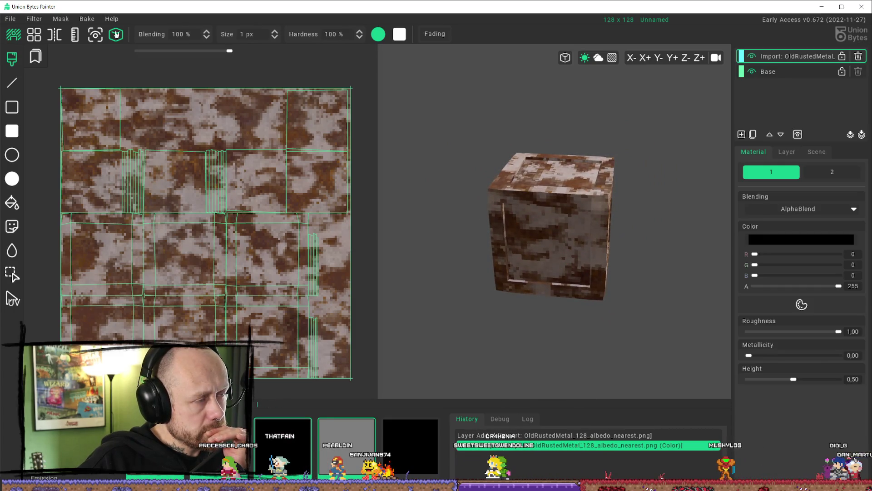
Import WornMetal_128_albedo_nearest.png as another Color layer
click(10, 18)
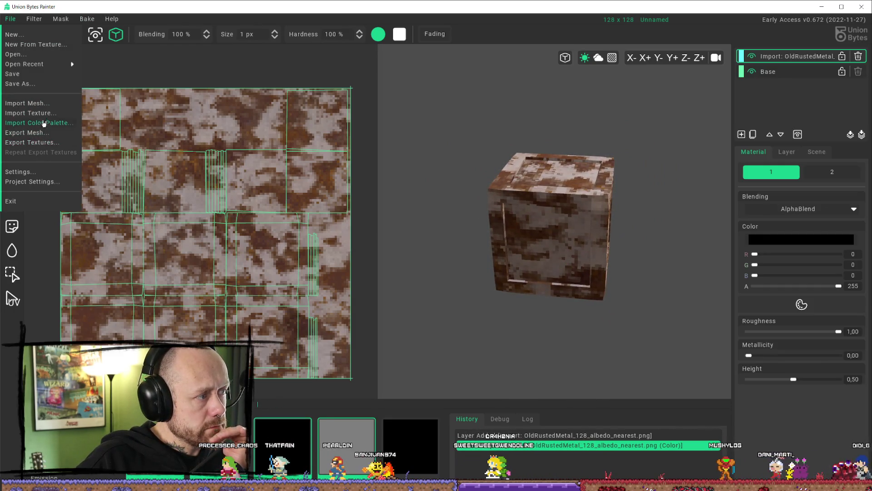
click(53, 114)
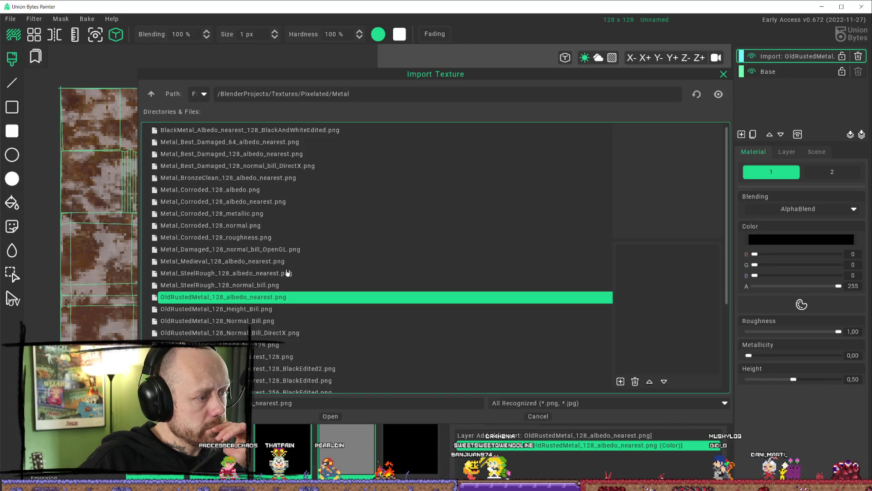
scroll(314, 291, down, 3)
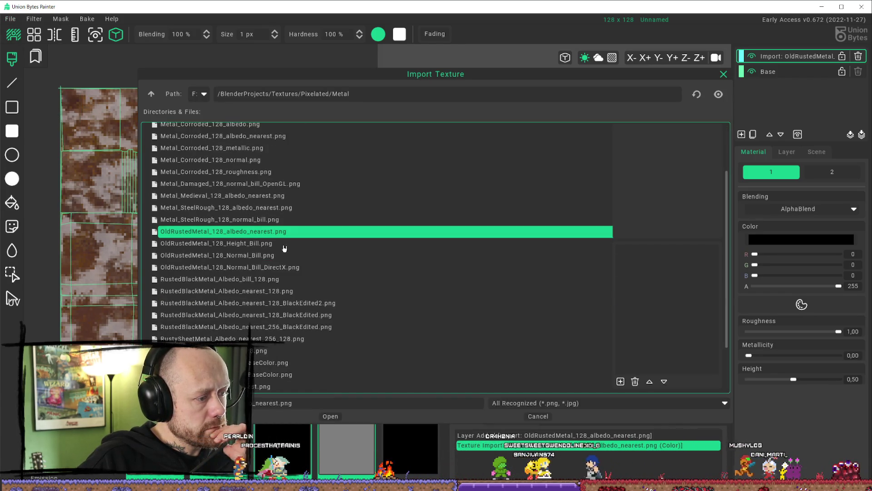
scroll(285, 248, down, 3)
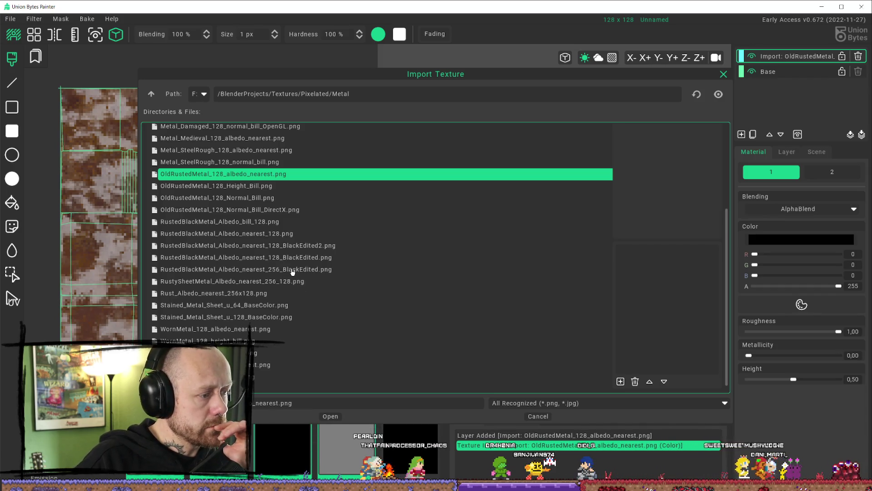
click(277, 330)
click(347, 416)
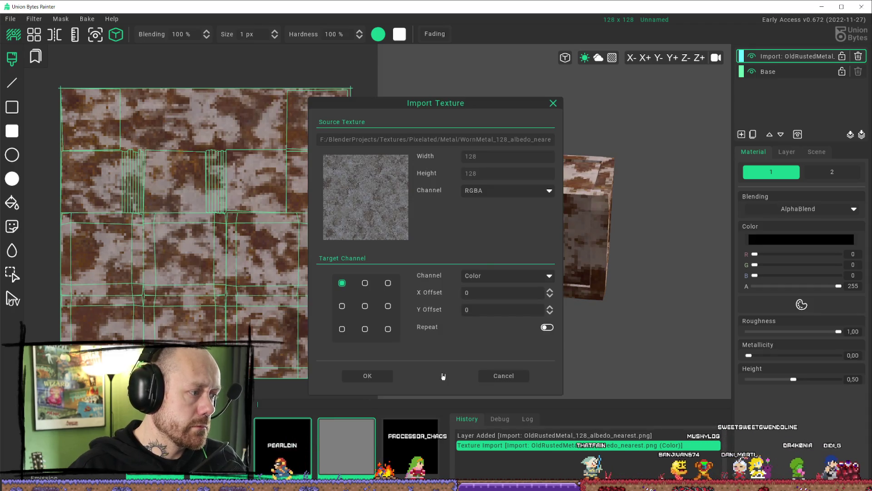
click(367, 376)
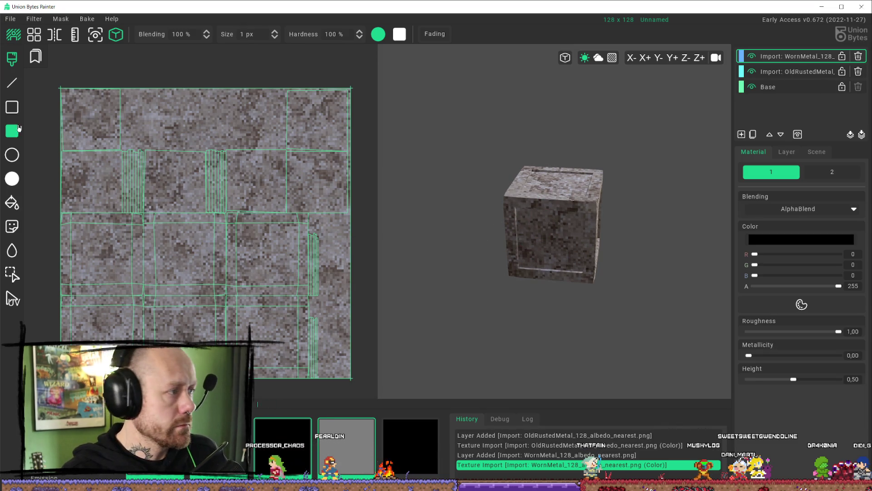
Fill the top half of the UV canvas with a rectangle and inspect the crate's rust
mouse_move(57, 78)
mouse_down()
mouse_move(195, 168)
mouse_move(384, 205)
mouse_move(387, 214)
mouse_up()
mouse_move(605, 155)
mouse_down()
mouse_move(510, 97)
mouse_move(446, 96)
mouse_move(434, 125)
mouse_move(450, 179)
mouse_move(440, 146)
mouse_move(474, 138)
mouse_up()
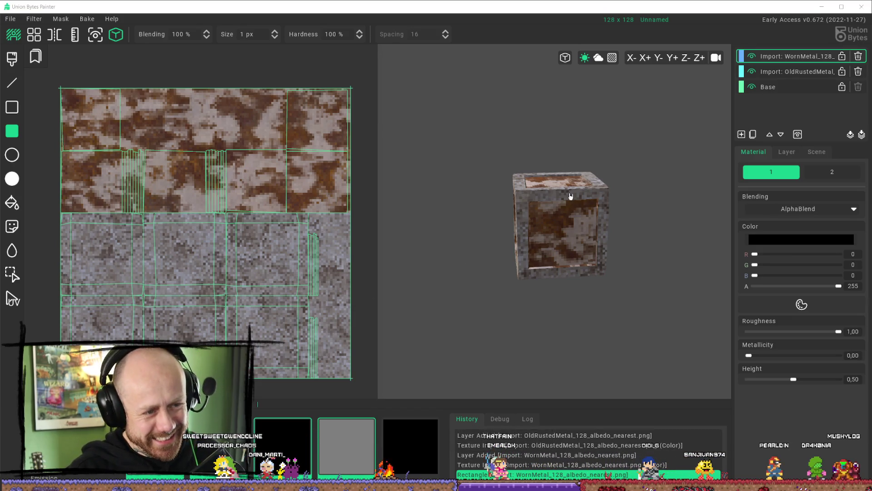
mouse_move(571, 195)
mouse_down()
mouse_move(492, 87)
mouse_move(520, 222)
mouse_move(480, 227)
mouse_move(475, 197)
mouse_move(494, 187)
mouse_move(500, 207)
mouse_move(534, 189)
mouse_up()
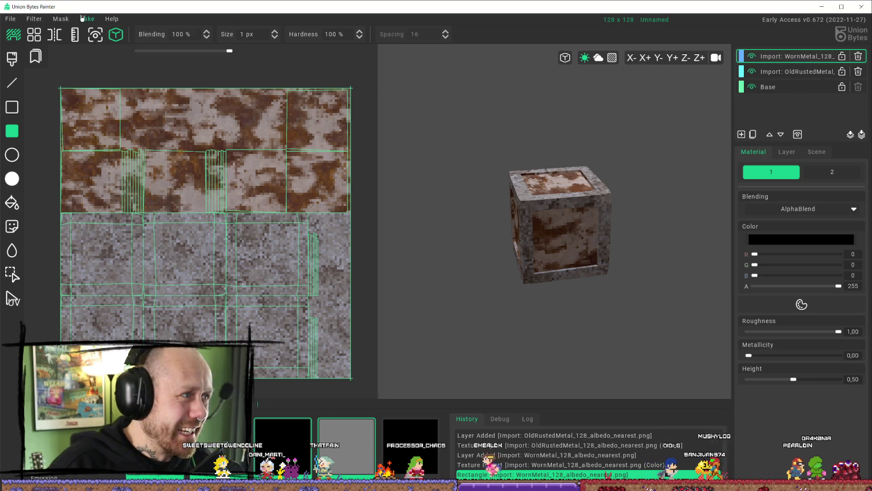
click(10, 19)
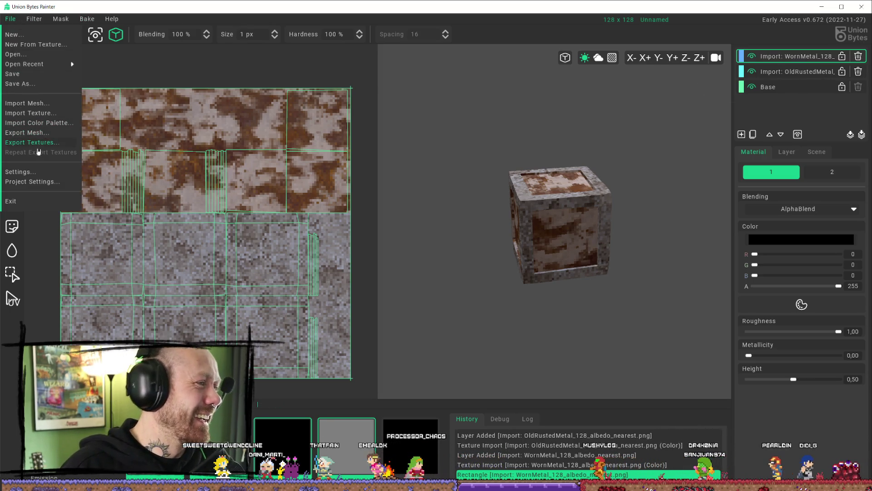
Import RustedBlackMetal_Albedo_nearest_128.png as a new texture layer
click(30, 112)
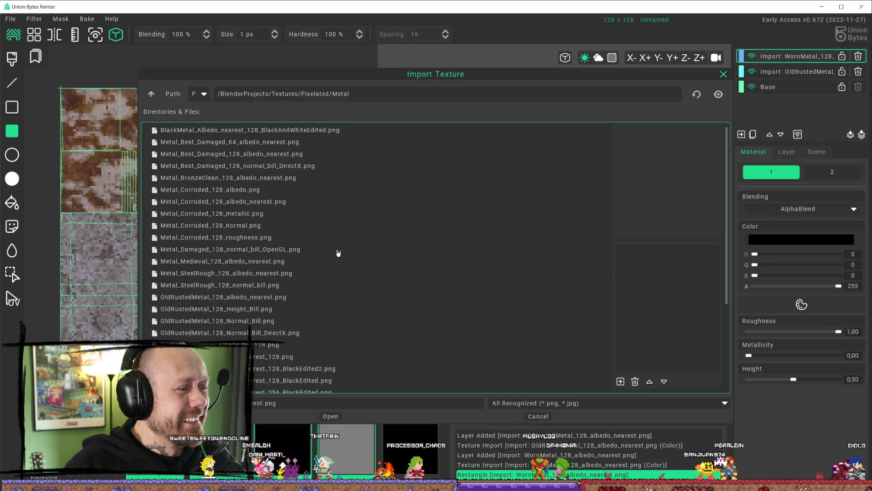
scroll(336, 273, down, 3)
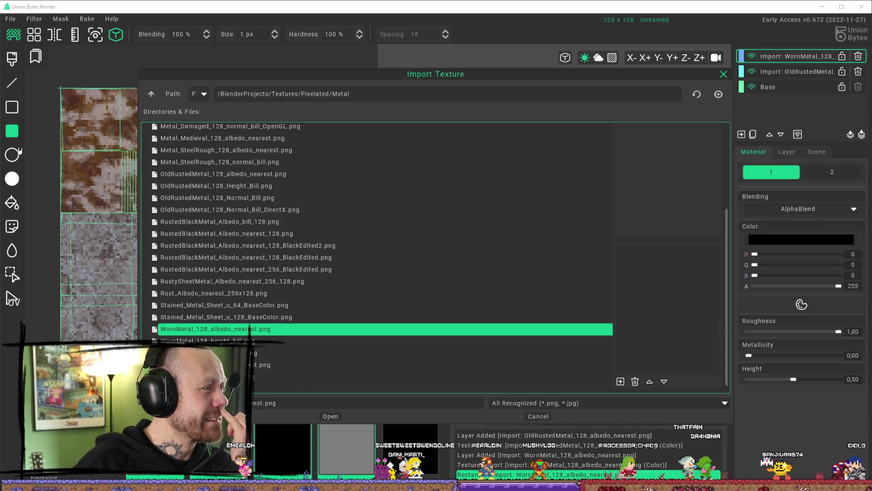
click(252, 296)
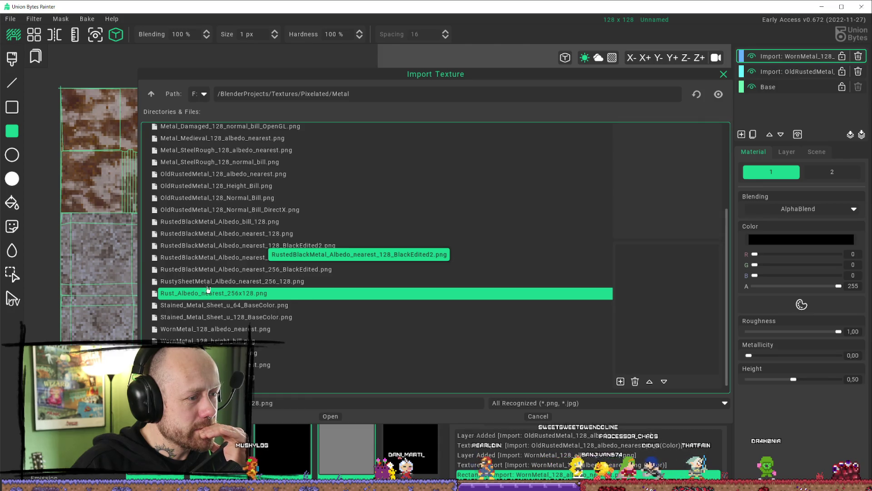
click(272, 233)
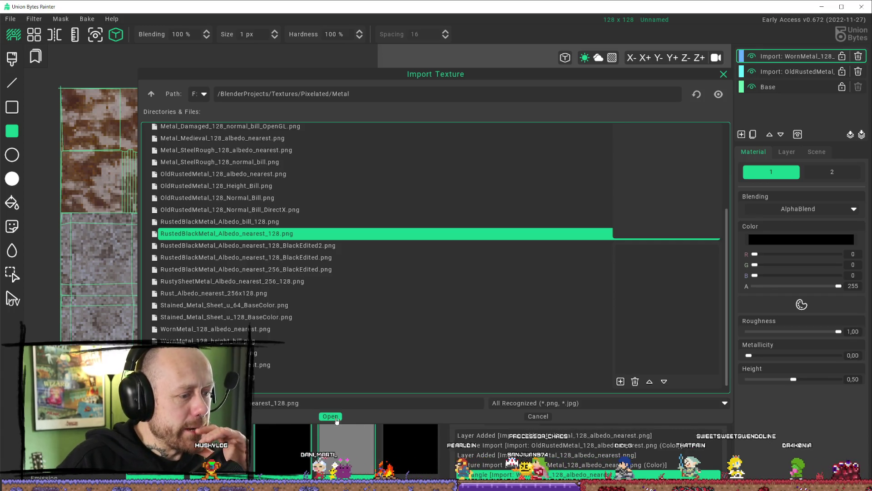
click(342, 417)
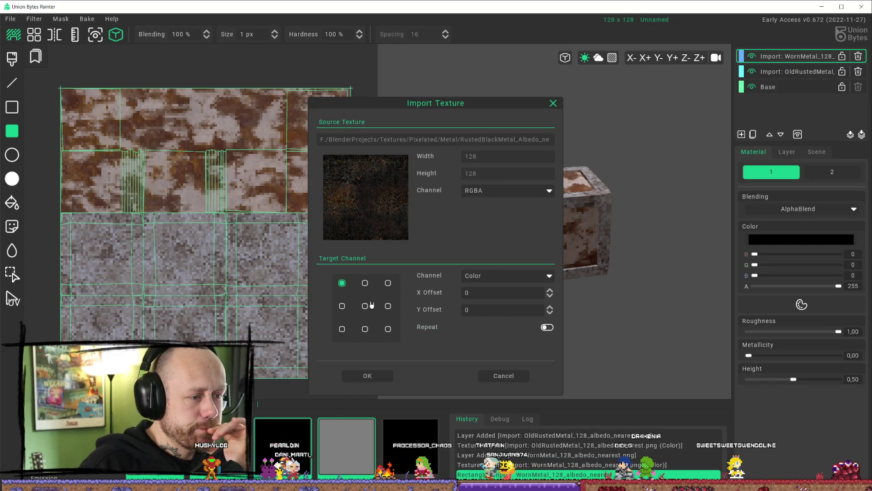
click(377, 377)
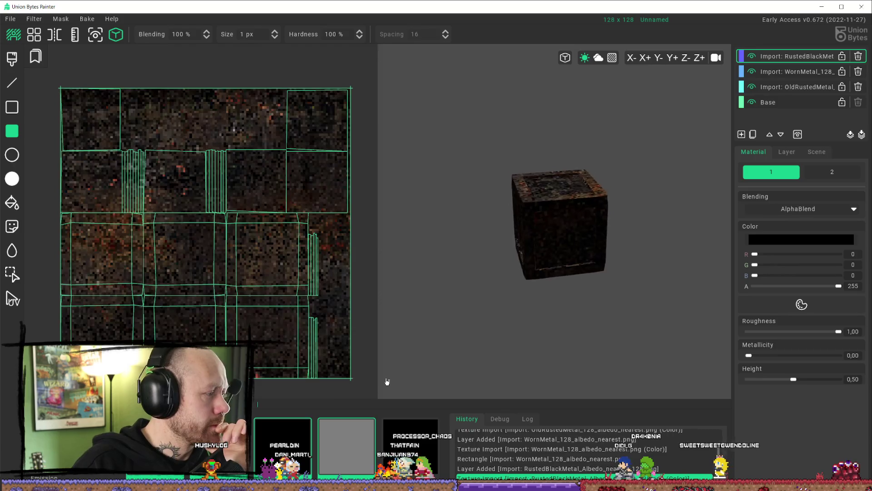
Fill the lower half with a rectangle, then undo to restore the rusty-top, worn-bottom look
mouse_move(522, 294)
mouse_down()
mouse_move(514, 243)
mouse_move(445, 228)
mouse_move(463, 220)
mouse_move(470, 249)
mouse_move(541, 265)
mouse_up()
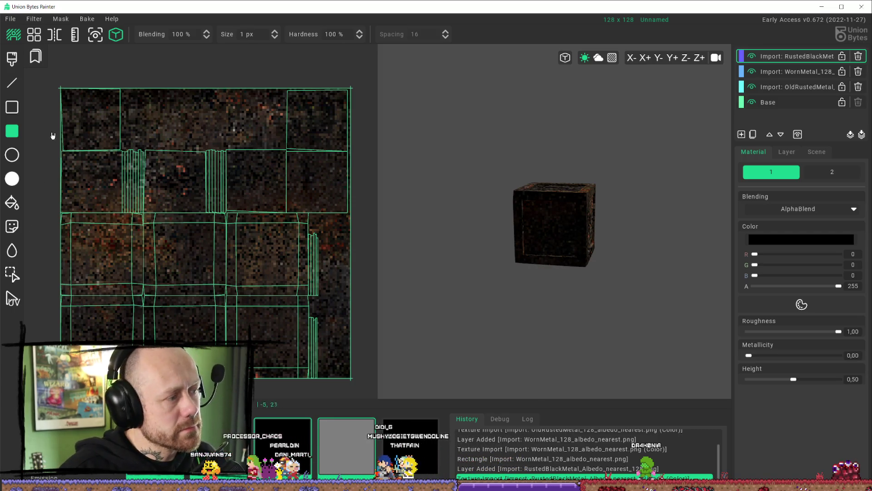
drag(53, 213, 367, 411)
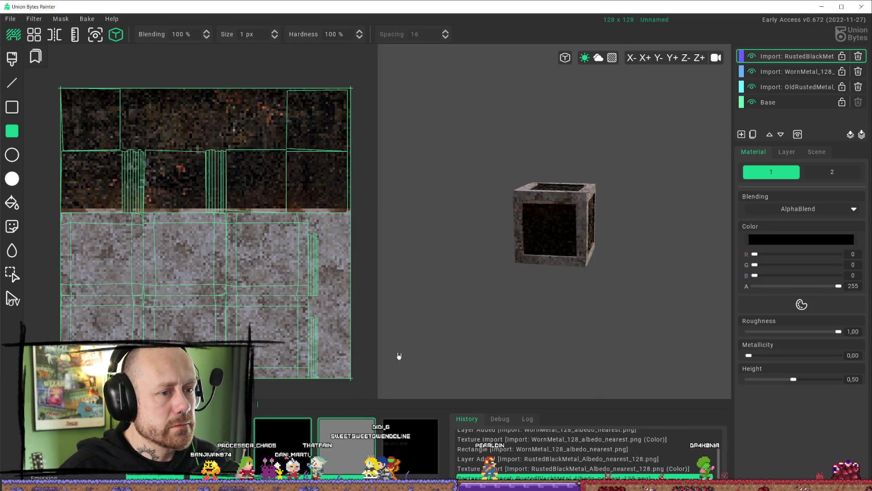
key(ctrl+z)
key(ctrl+z)
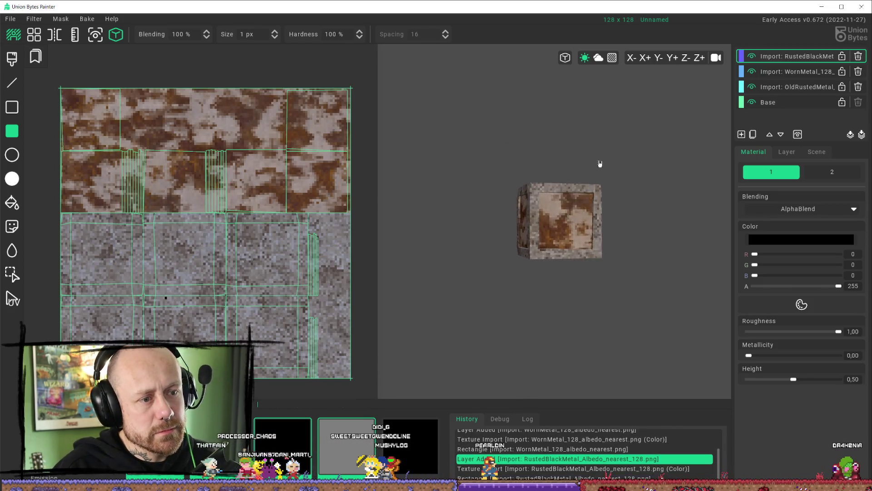
mouse_move(574, 177)
mouse_down()
mouse_move(531, 164)
mouse_move(539, 90)
mouse_move(598, 169)
mouse_move(560, 225)
mouse_move(509, 191)
mouse_move(547, 141)
mouse_up()
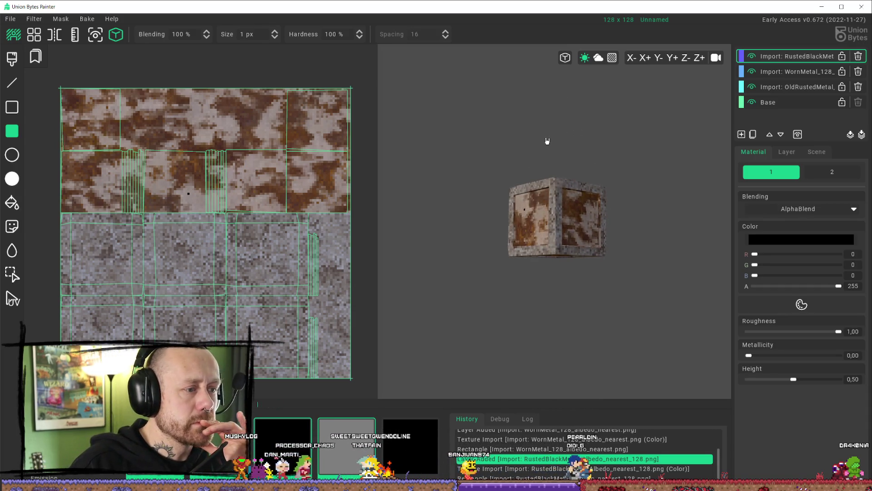
click(10, 19)
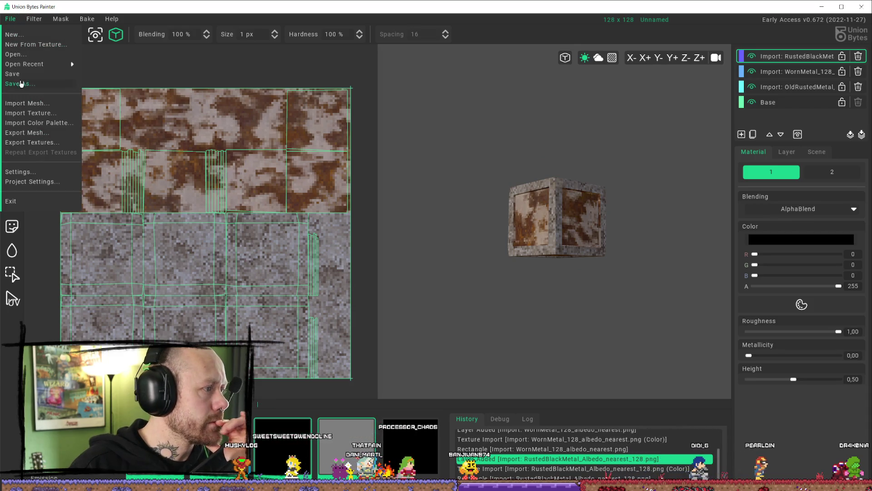
Open Export Textures and switch the folder browser to the F: drive
click(44, 142)
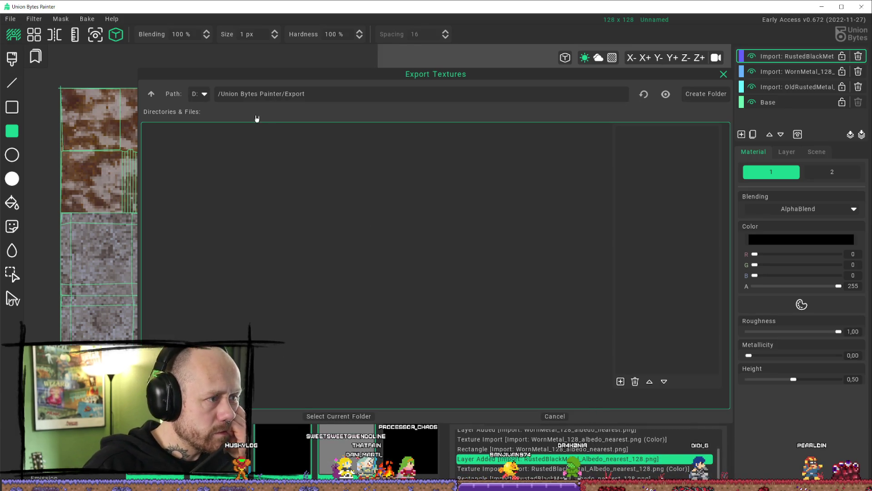
click(204, 94)
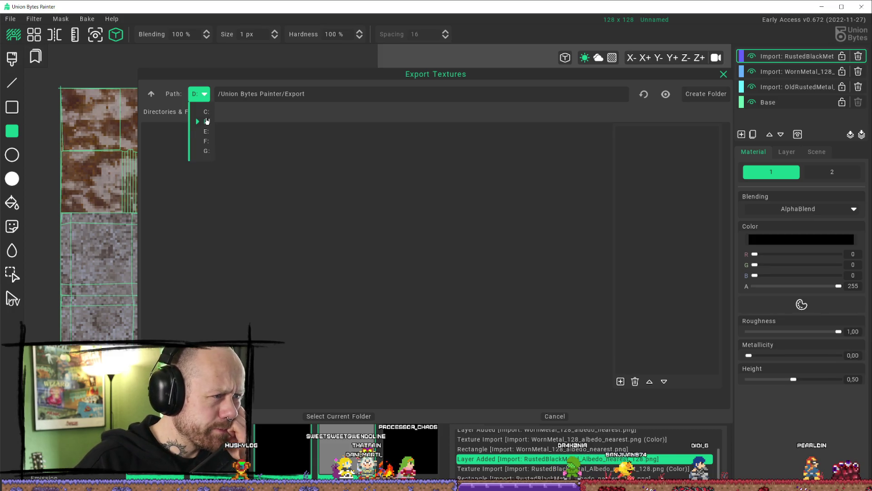
click(206, 141)
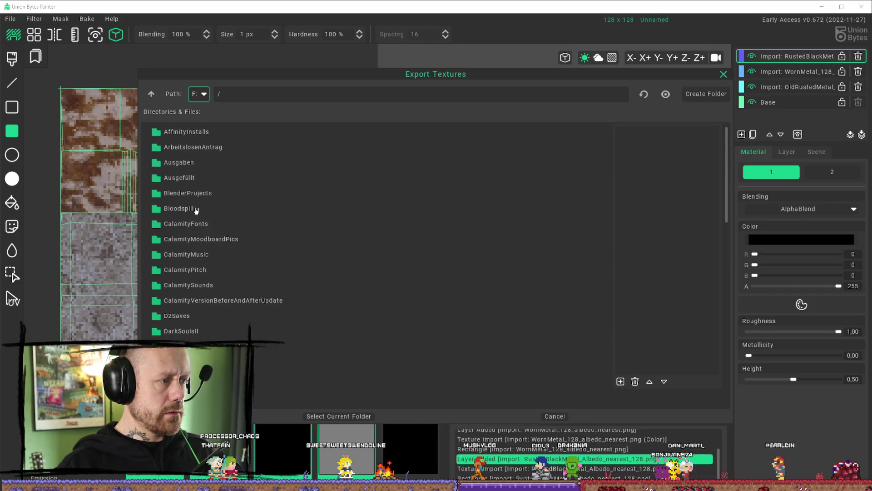
double_click(203, 194)
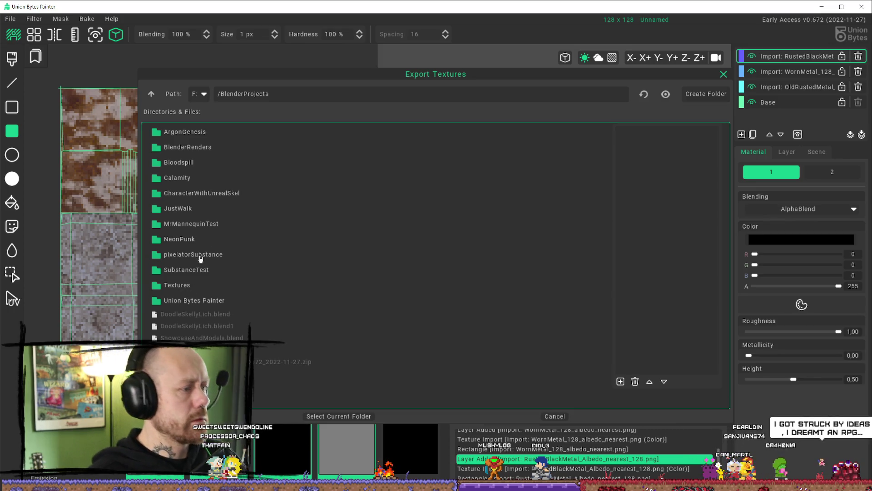
click(198, 94)
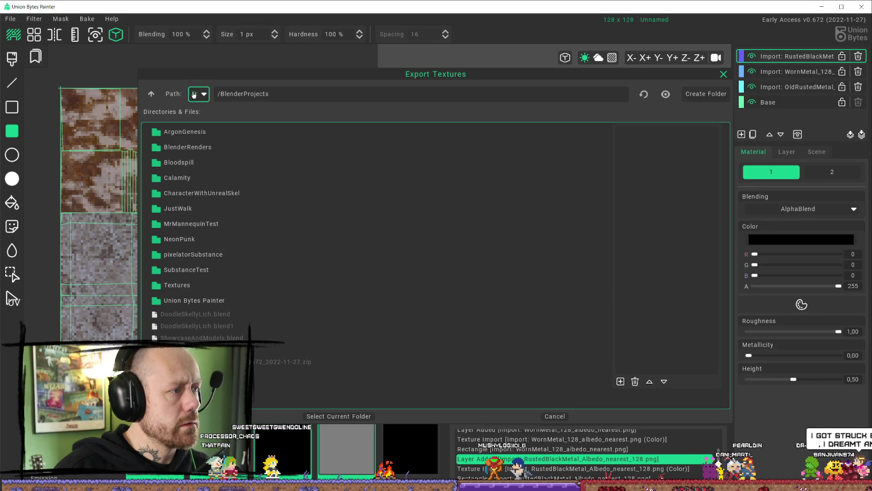
click(198, 105)
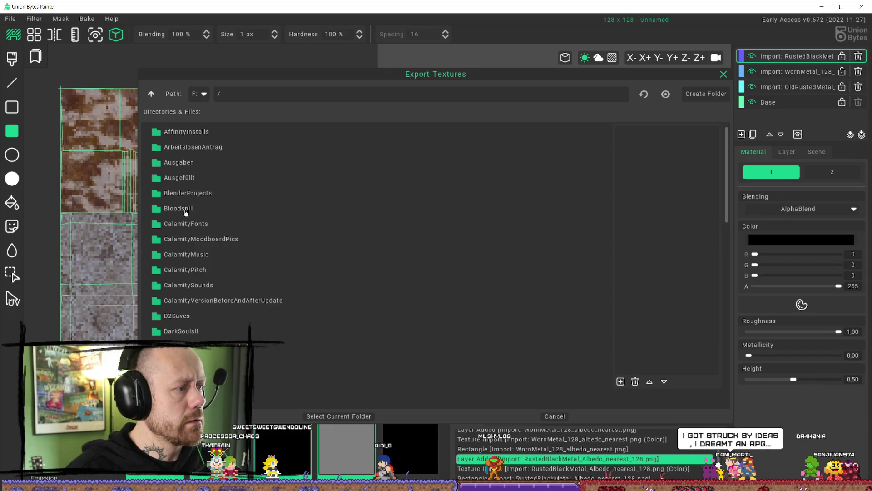
Select BlenderProjects/Textures/Pixelated/TexturedForSpecificAsset as the export folder
double_click(195, 193)
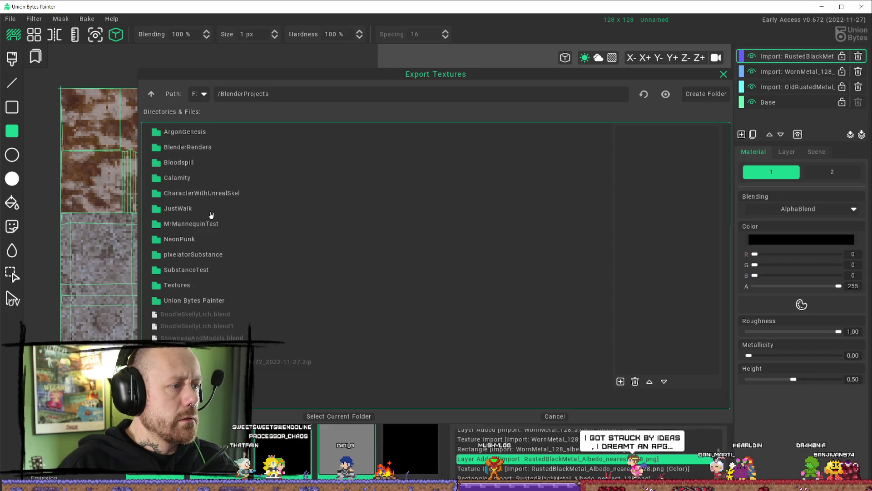
double_click(205, 287)
scroll(199, 300, down, 5)
scroll(198, 311, down, 2)
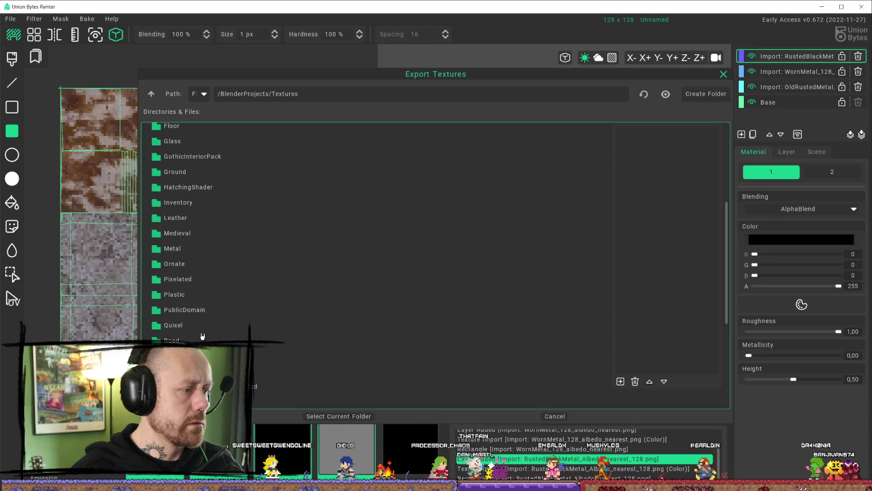
double_click(188, 286)
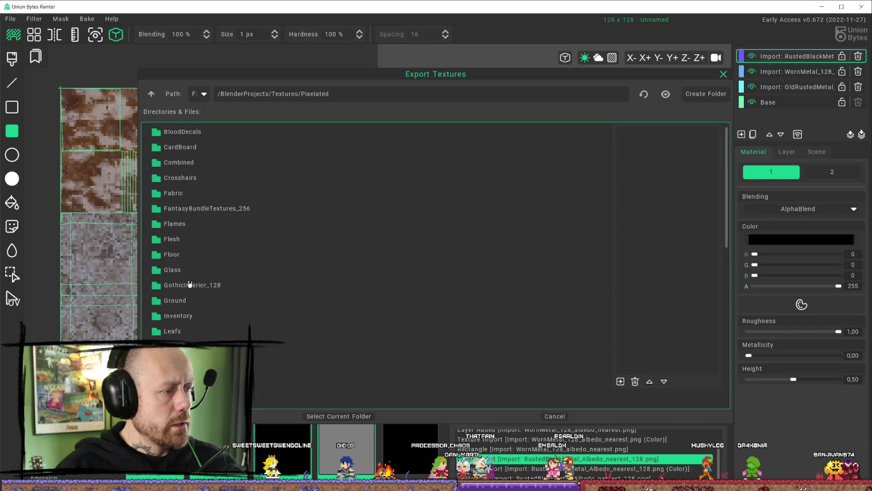
scroll(247, 269, down, 6)
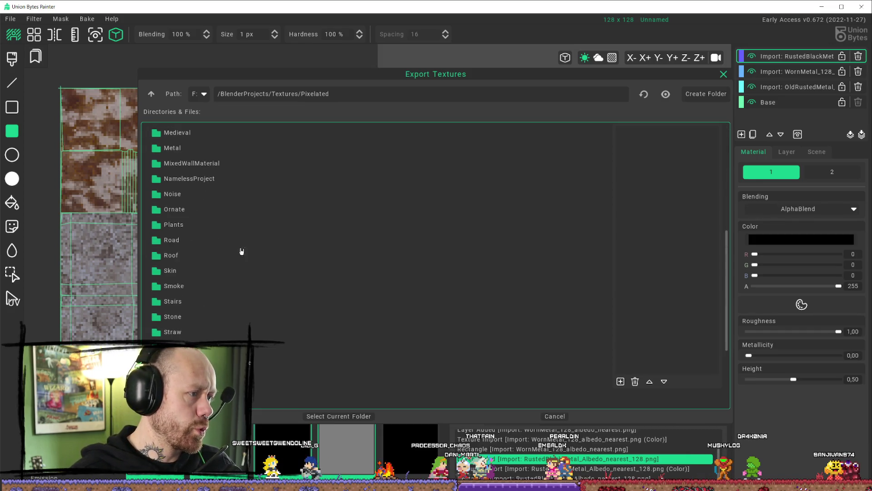
scroll(241, 252, down, 2)
double_click(211, 278)
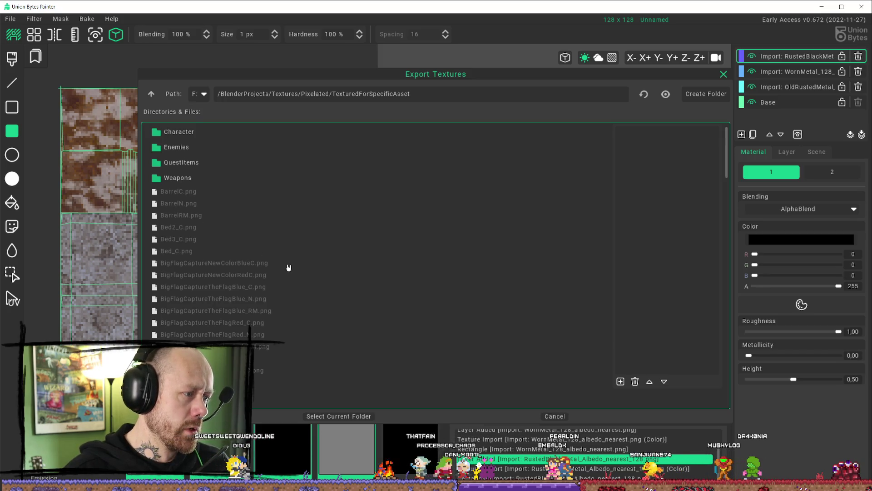
scroll(291, 270, down, 5)
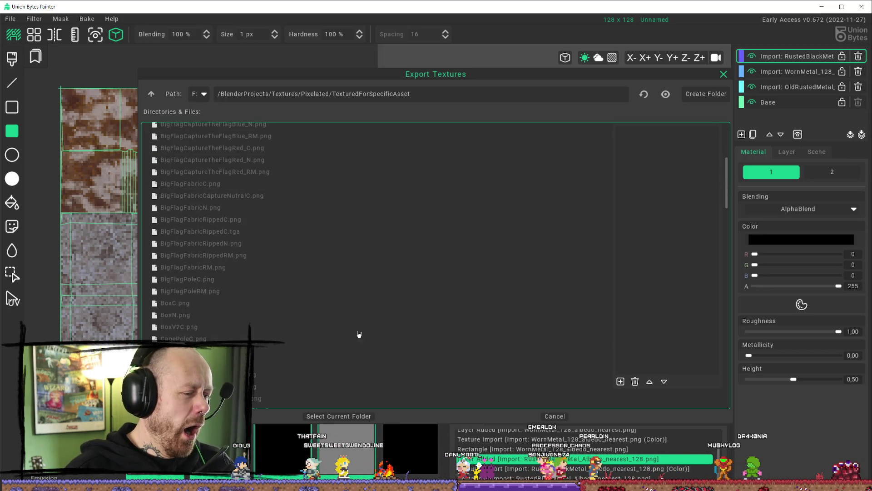
click(339, 416)
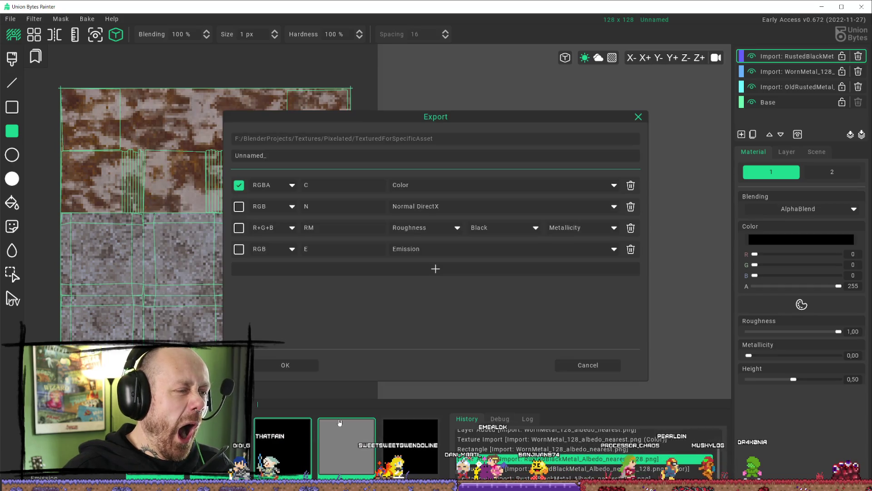
Change the export prefix from Unnamed_ to MetalBox_ and run the export
click(277, 155)
text(MetalBox)
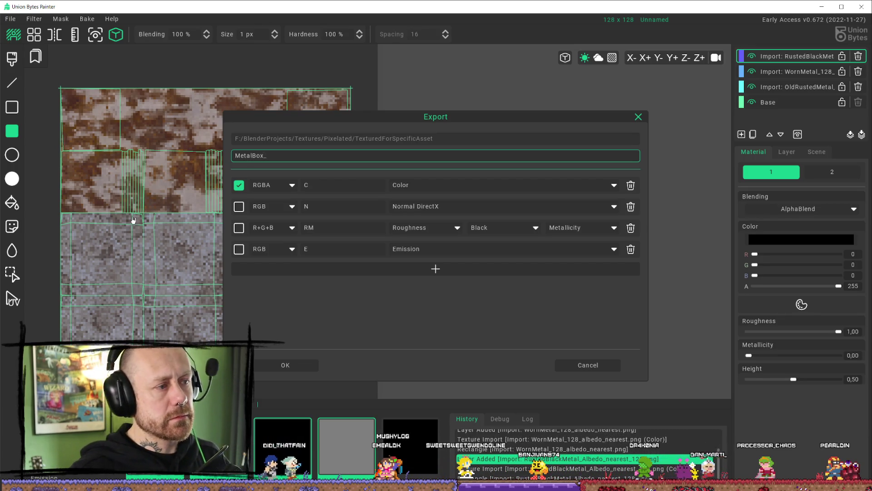
click(284, 364)
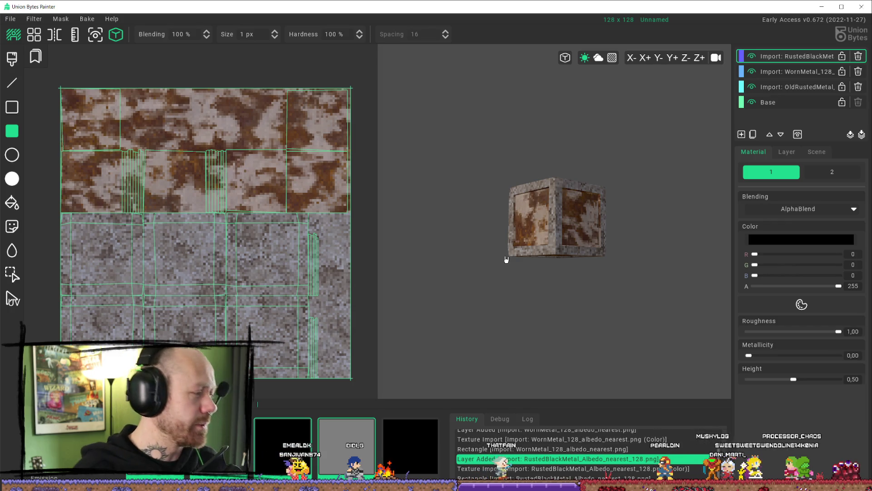
mouse_move(573, 157)
mouse_down()
mouse_move(538, 142)
mouse_move(565, 184)
mouse_up()
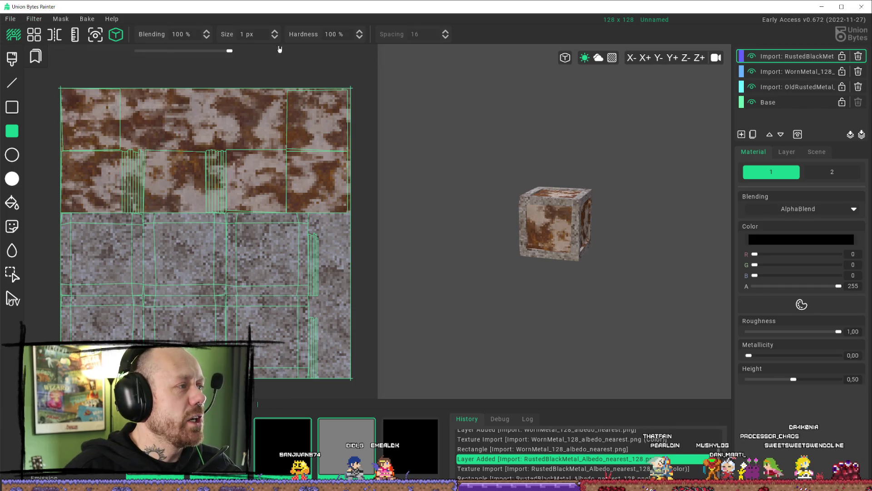
Back in Unreal, duplicate the MetalRusted material in the Content Drawer as MetalBox
click(822, 7)
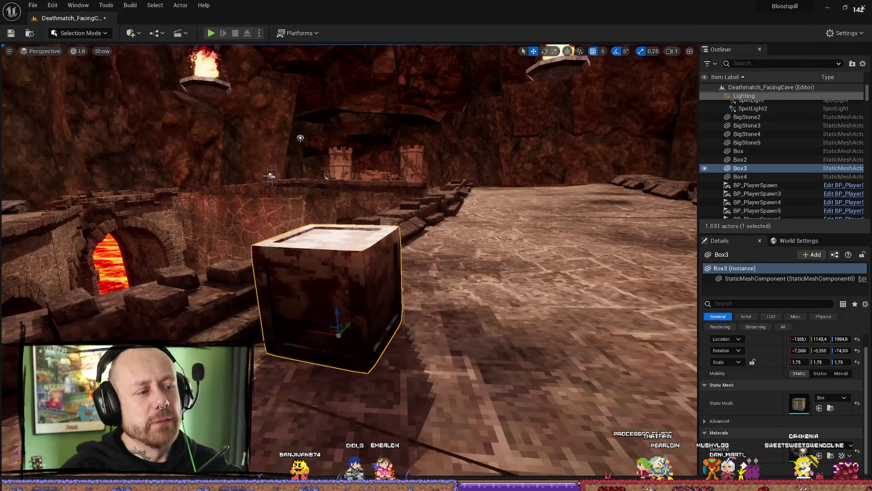
drag(475, 201, 582, 78)
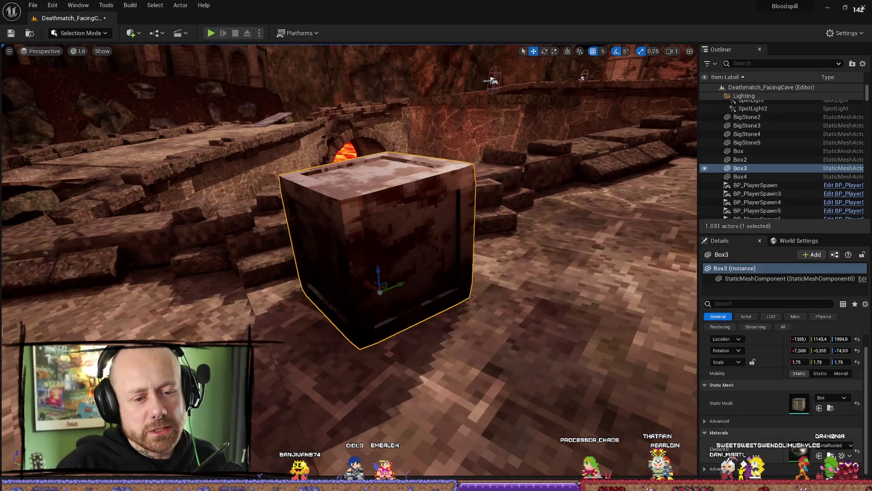
key(ctrl+space)
click(456, 318)
right_click(463, 321)
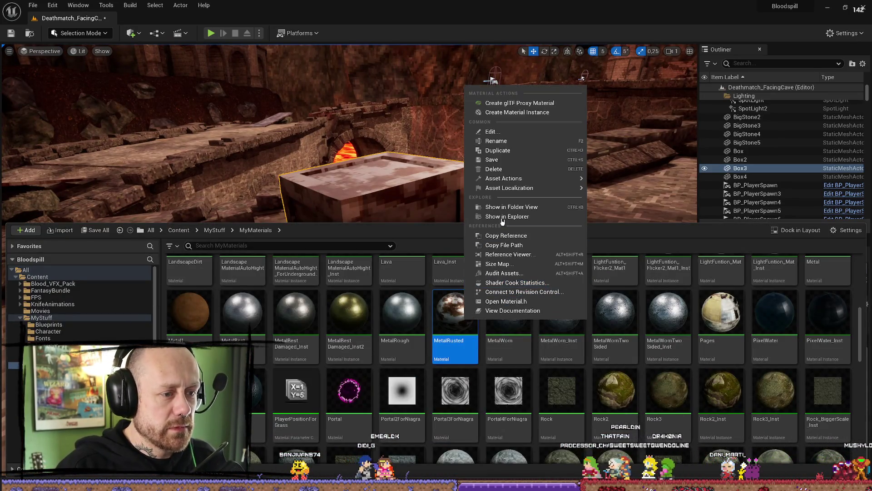
click(517, 151)
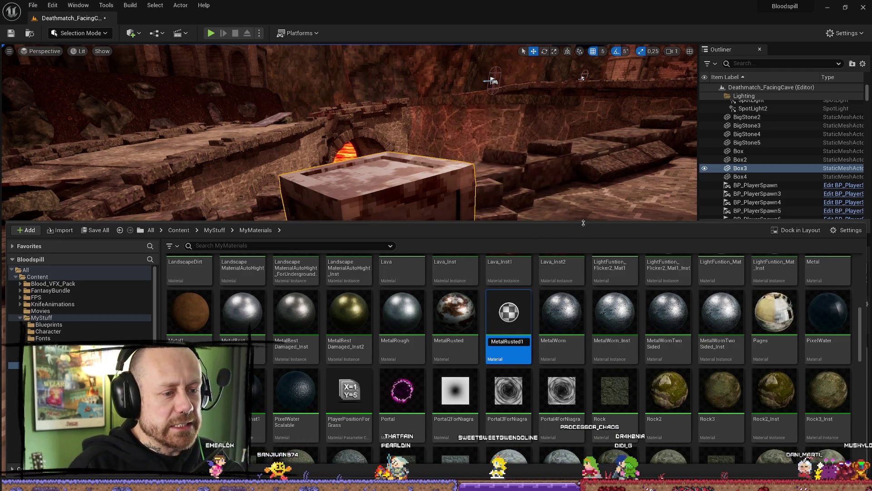
key(BackSpace)
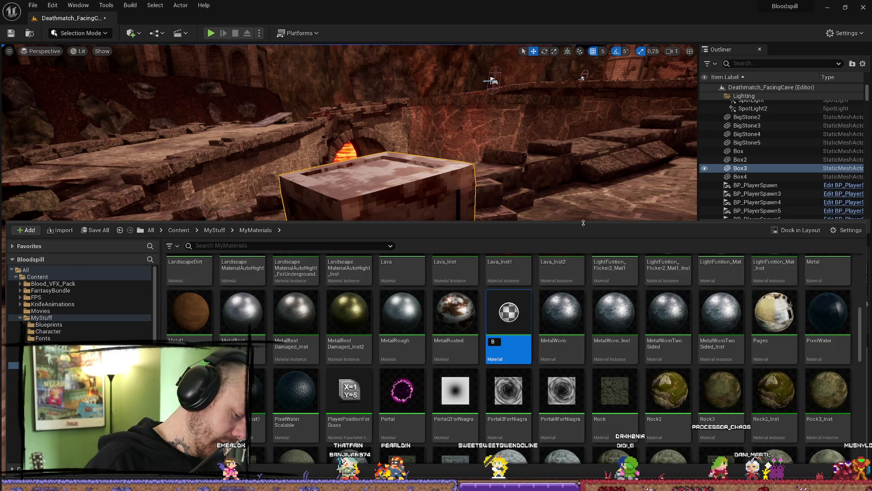
text(MetalBox)
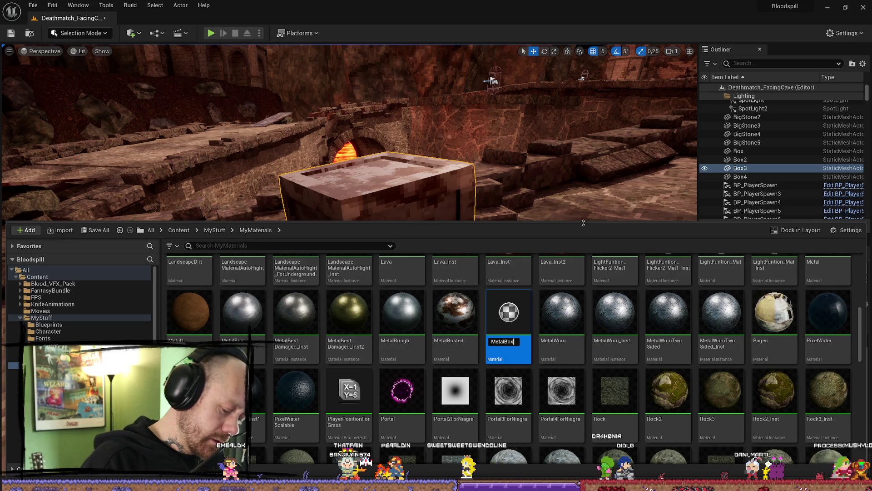
key(Return)
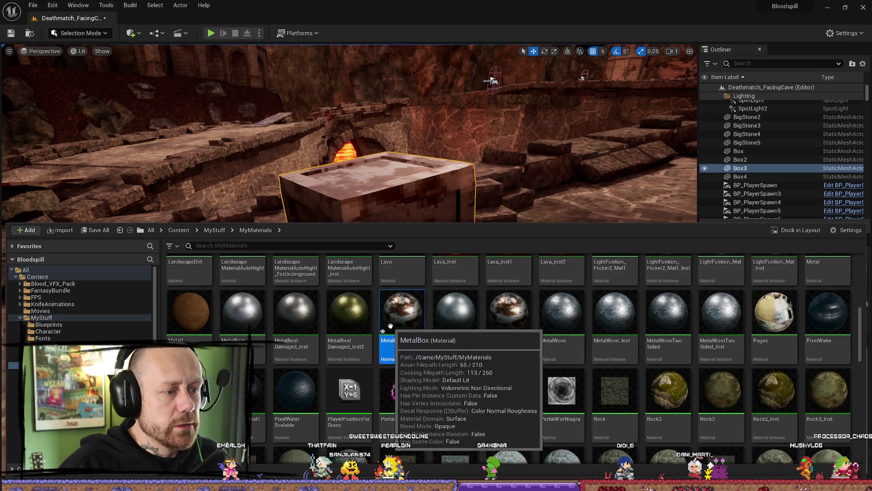
Open MetalBox in the material editor and locate its Texture Sample's current texture
double_click(393, 313)
scroll(539, 260, up, 4)
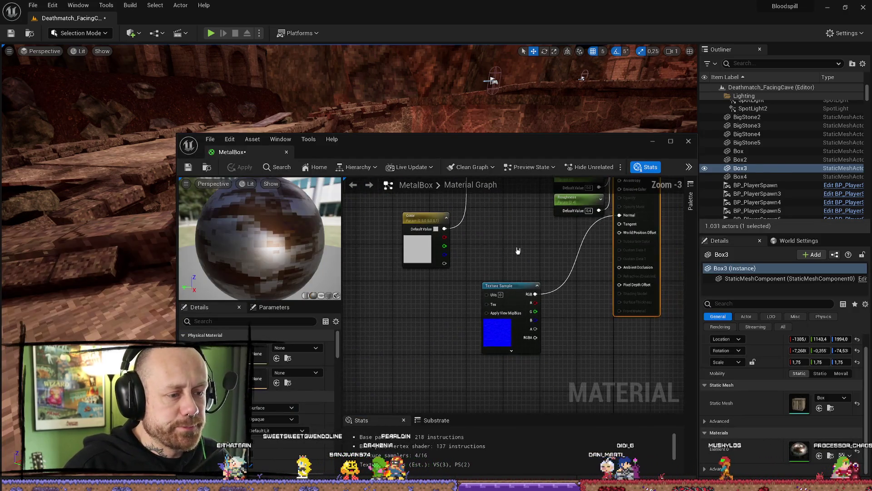
scroll(527, 318, down, 3)
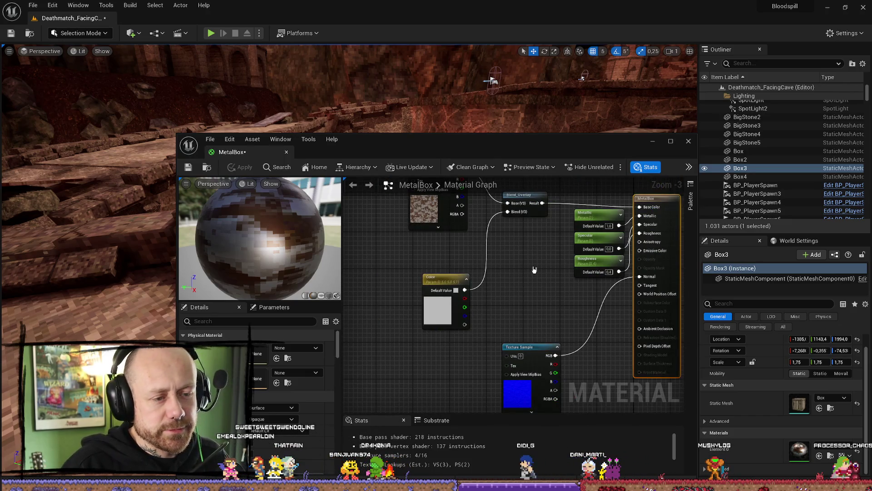
drag(443, 278, 437, 246)
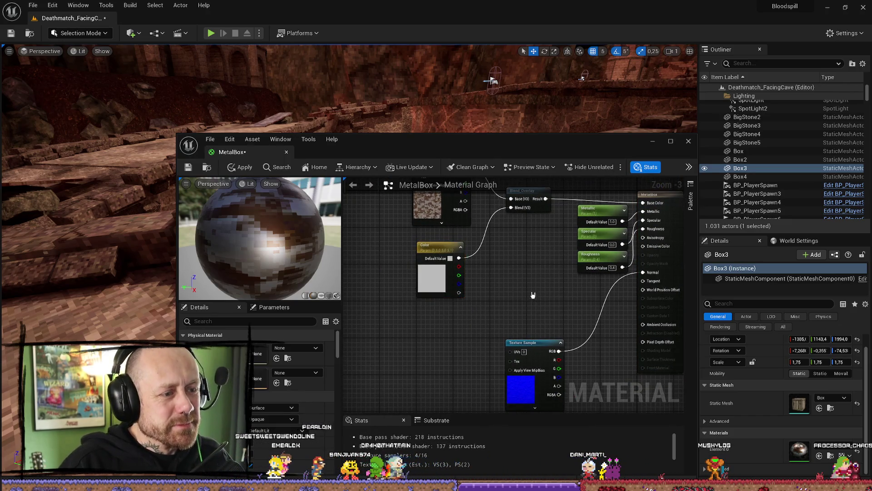
scroll(532, 294, down, 2)
drag(470, 145, 429, 65)
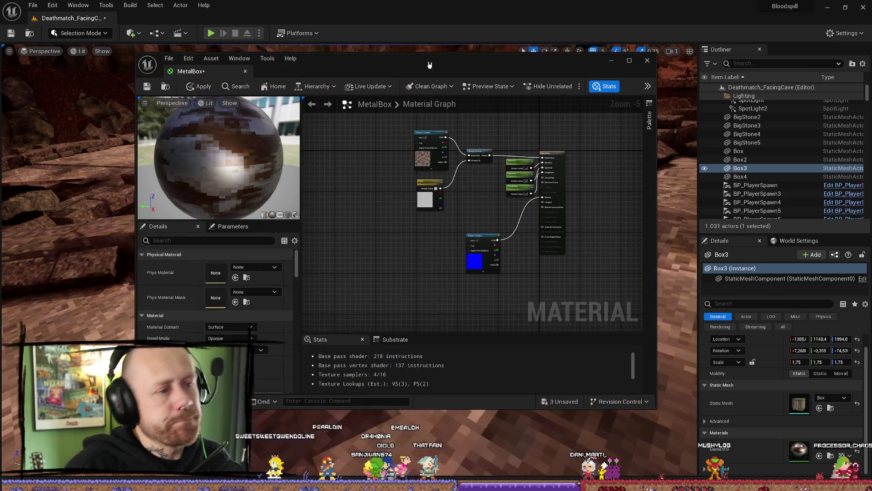
click(427, 151)
click(246, 344)
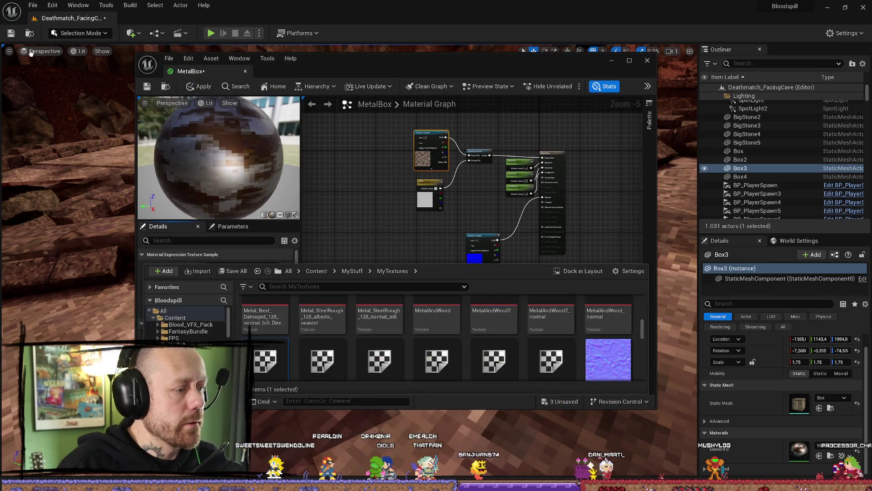
key(super+e)
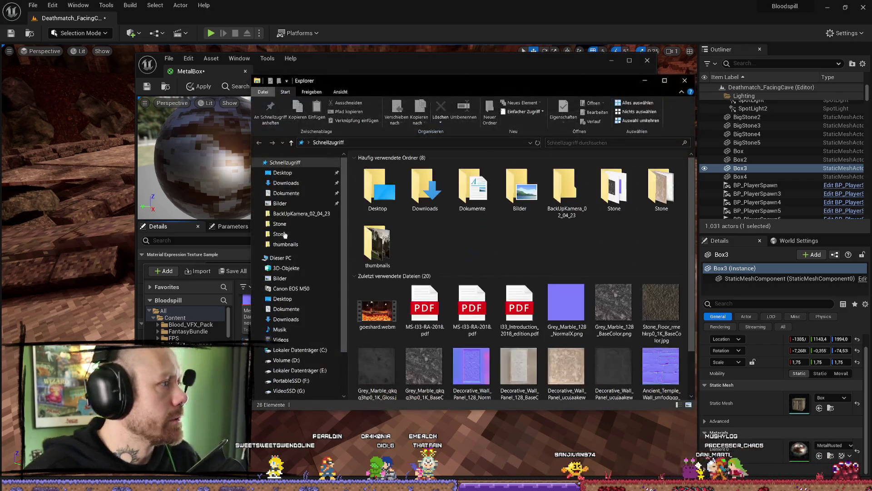
On PortableSSD (F:), open BlenderProjects, briefly checking the Bloodspill and BlenderRenders folders
click(287, 380)
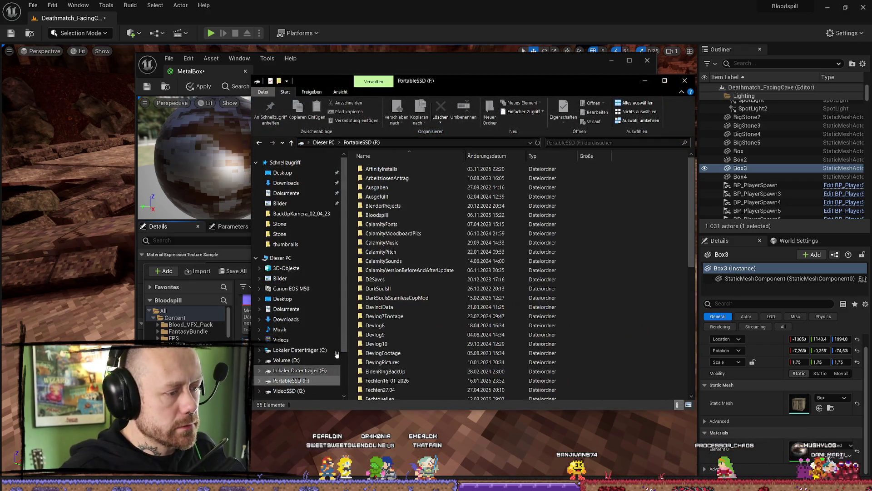
double_click(439, 205)
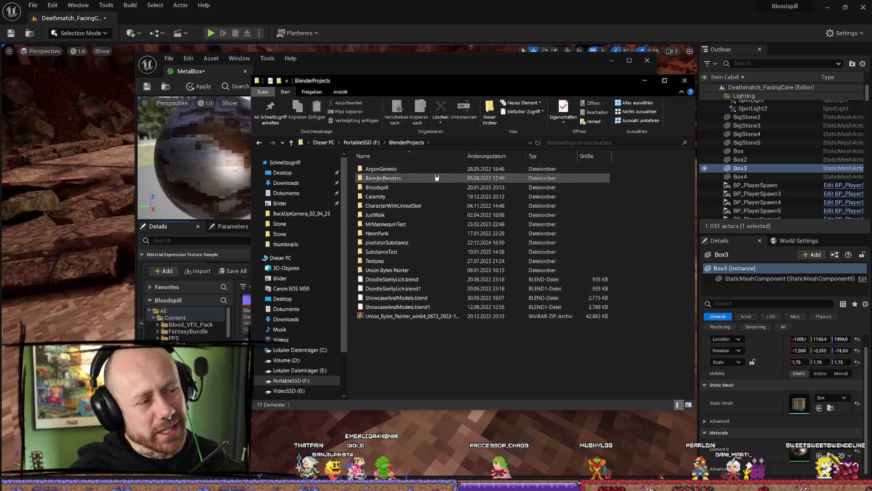
double_click(409, 186)
key(alt+Left)
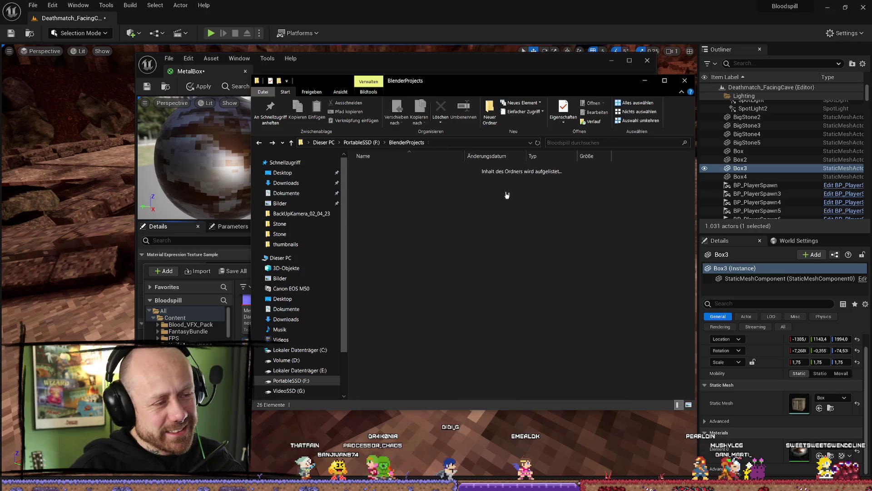
double_click(419, 178)
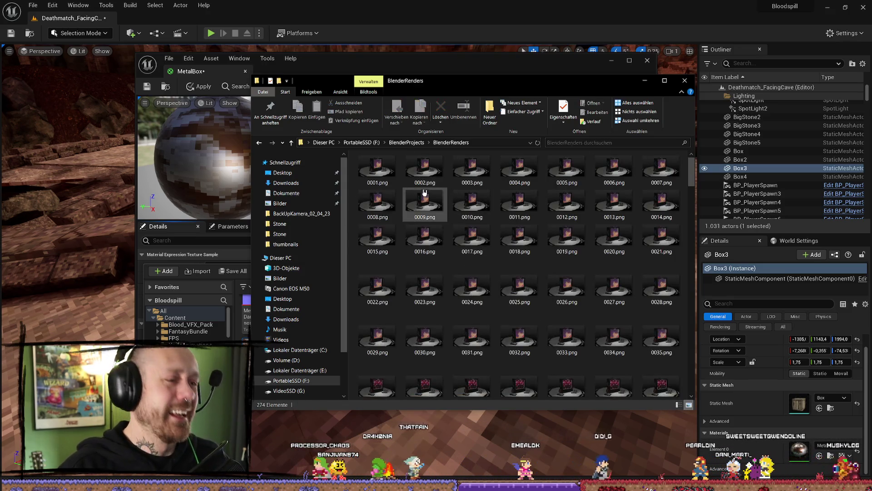
key(alt+Left)
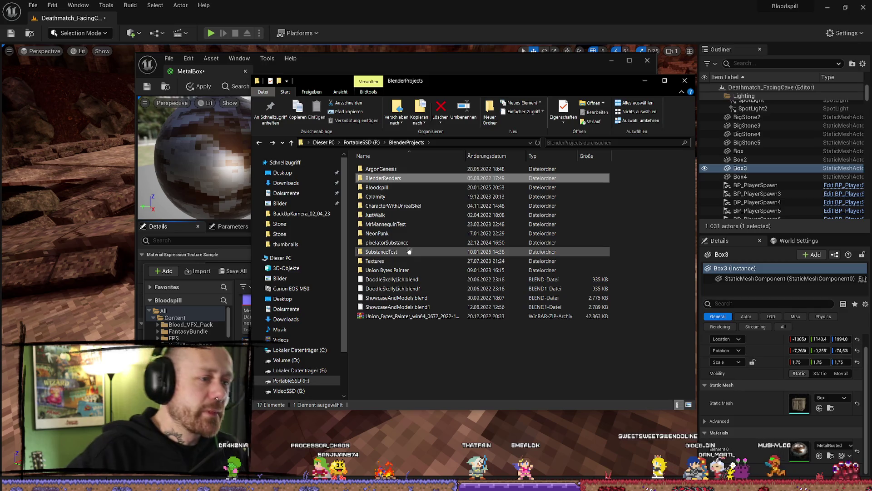
Locate MetalBox_C.png in Textures/Pixelated/TexturedForSpecificAsset, then return to Unreal
double_click(409, 261)
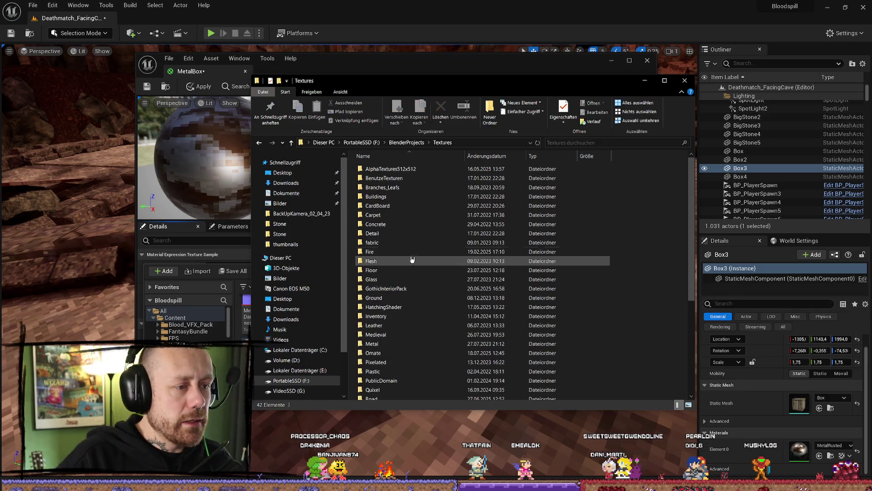
scroll(409, 277, down, 4)
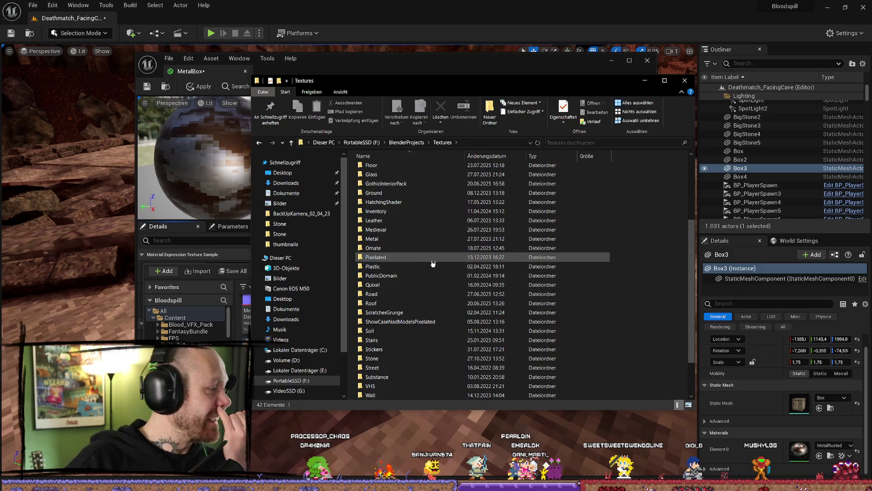
double_click(419, 257)
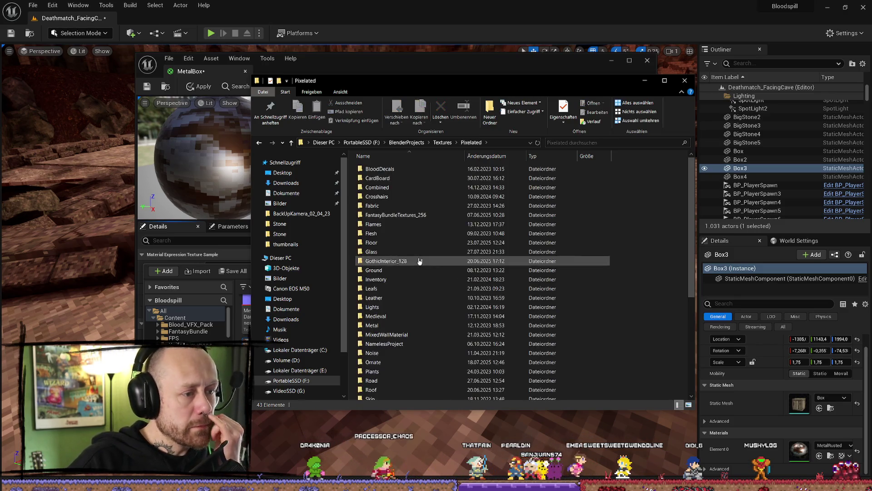
scroll(420, 268, down, 6)
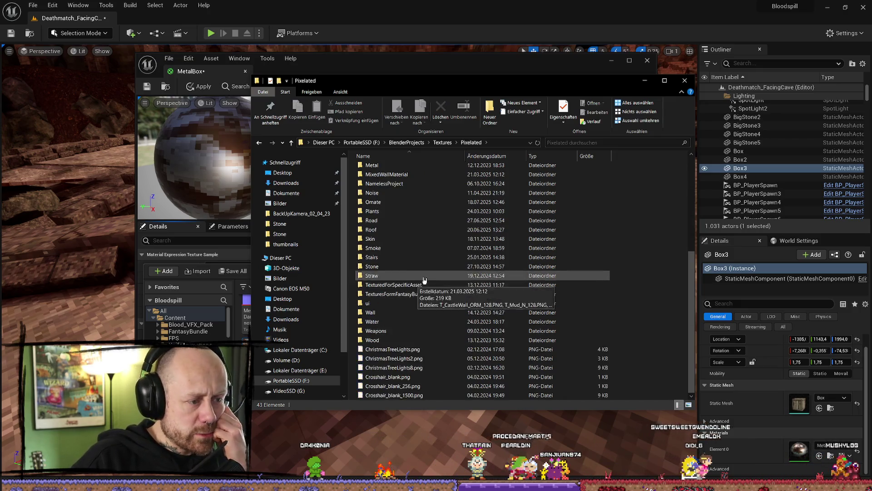
double_click(428, 284)
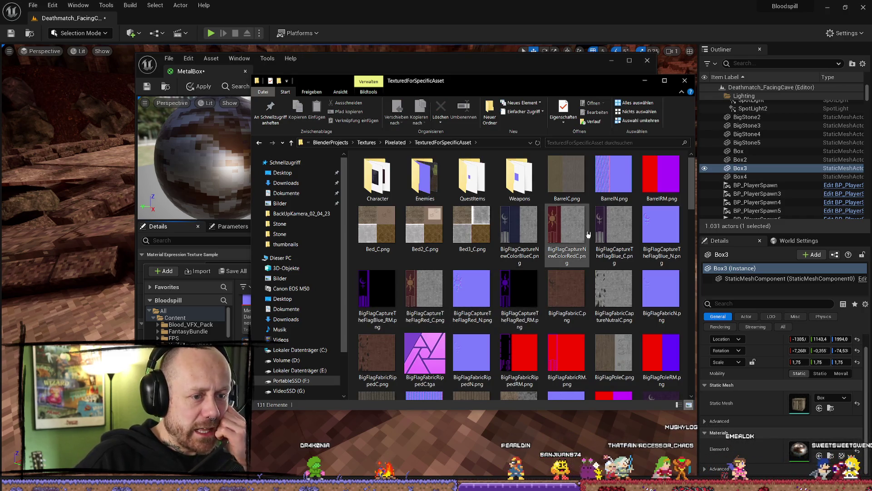
click(608, 241)
key(m)
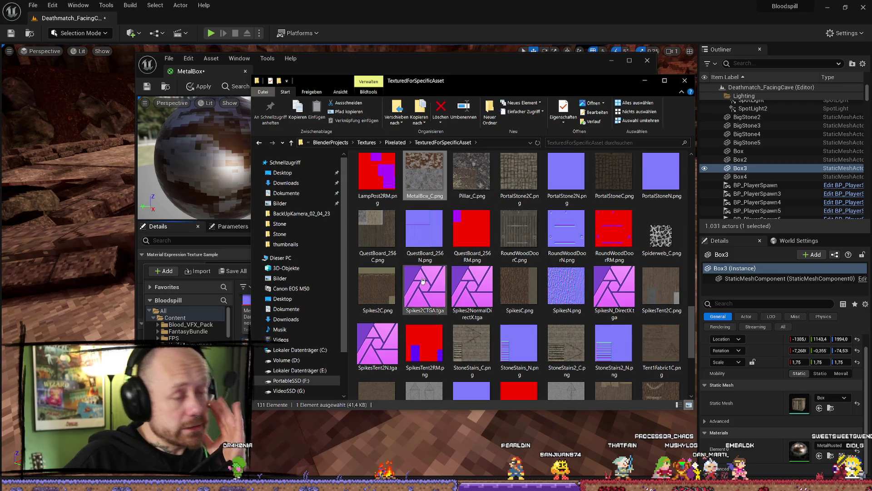
click(472, 67)
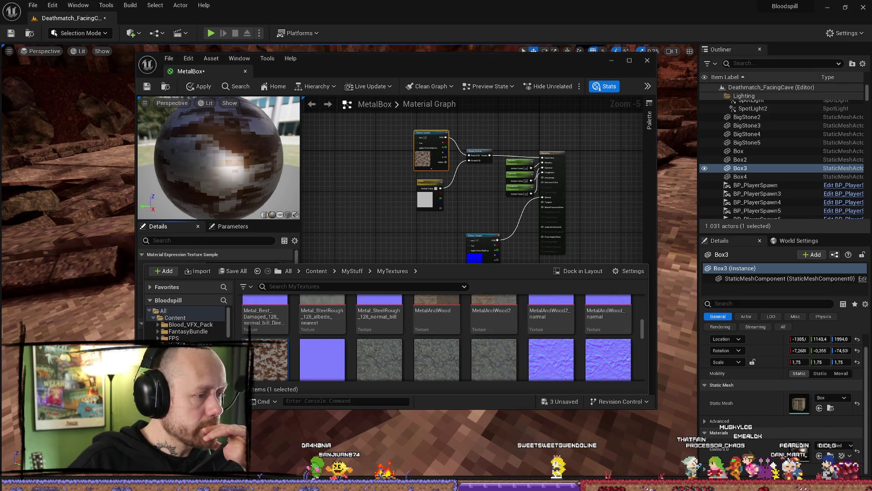
Browse the Content Drawer to the SpecificAssets texture folder
scroll(186, 322, down, 3)
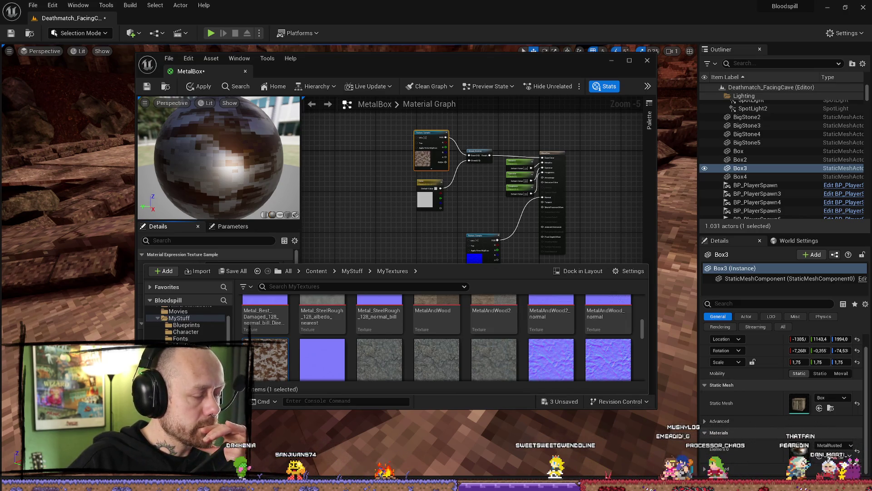
scroll(186, 325, down, 1)
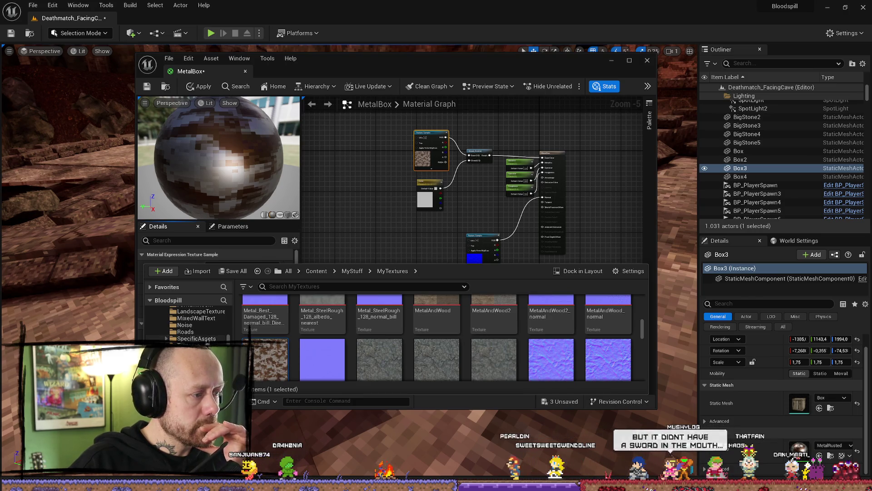
click(205, 339)
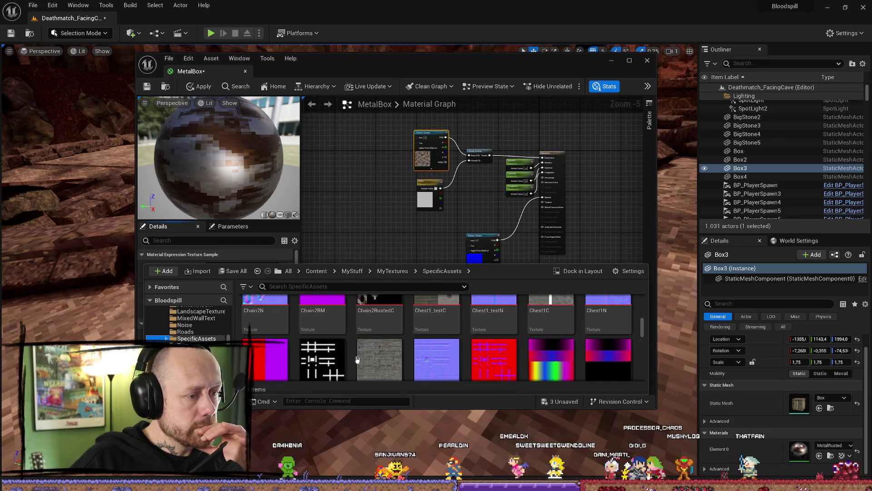
drag(343, 337, 406, 275)
scroll(412, 159, up, 5)
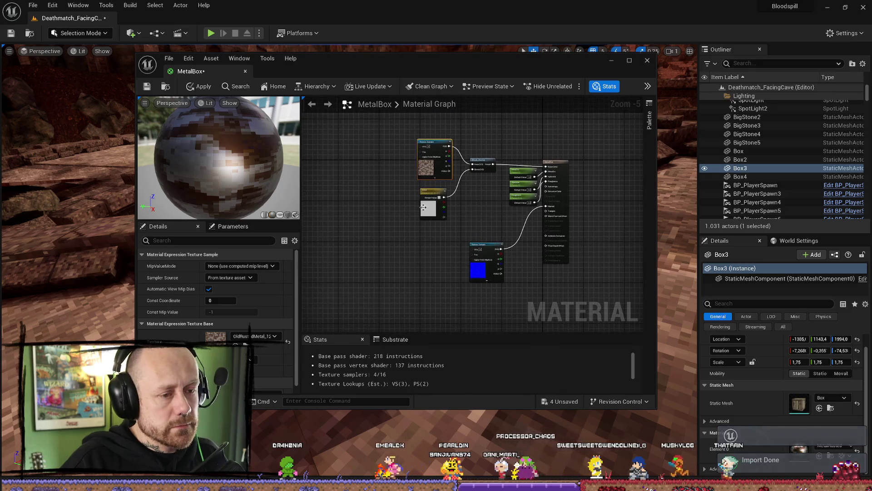
Assign MetalBox_C to the Texture Sample and open it in the texture editor
click(268, 336)
text(metal)
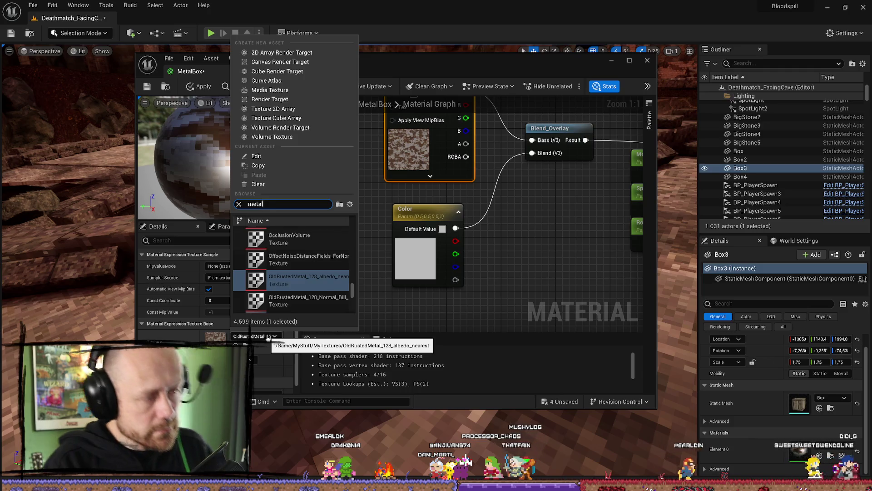
click(291, 259)
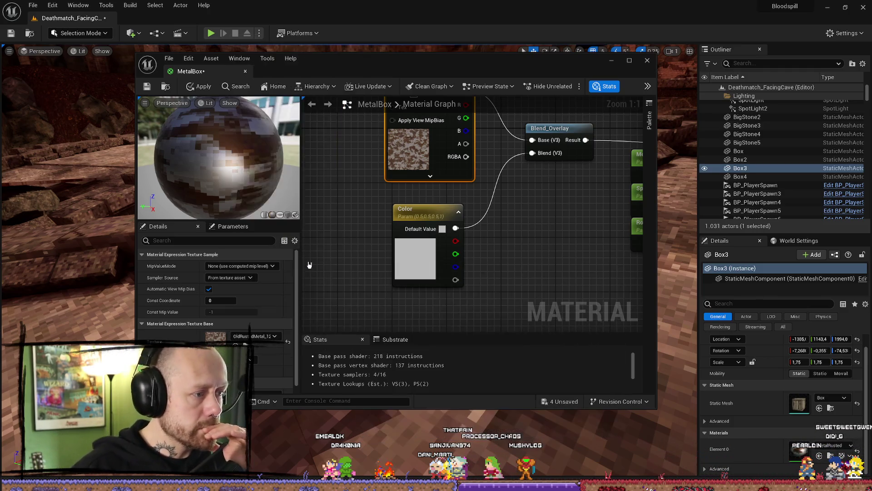
click(248, 346)
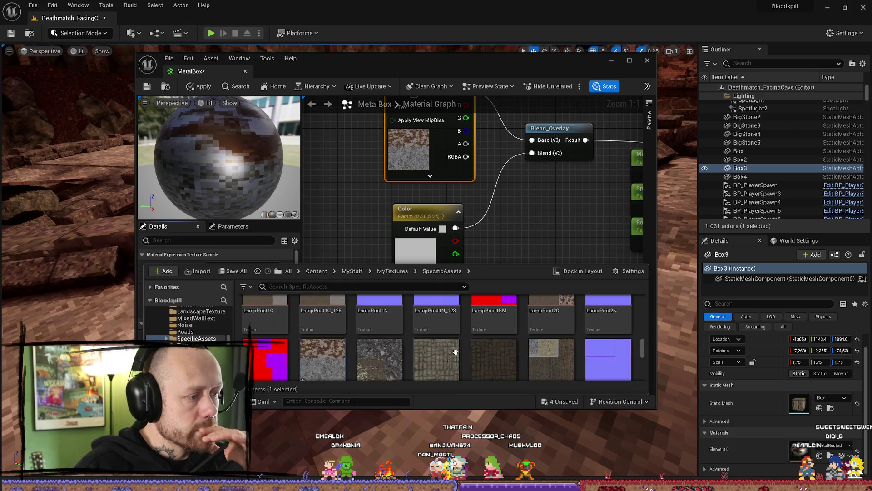
right_click(326, 358)
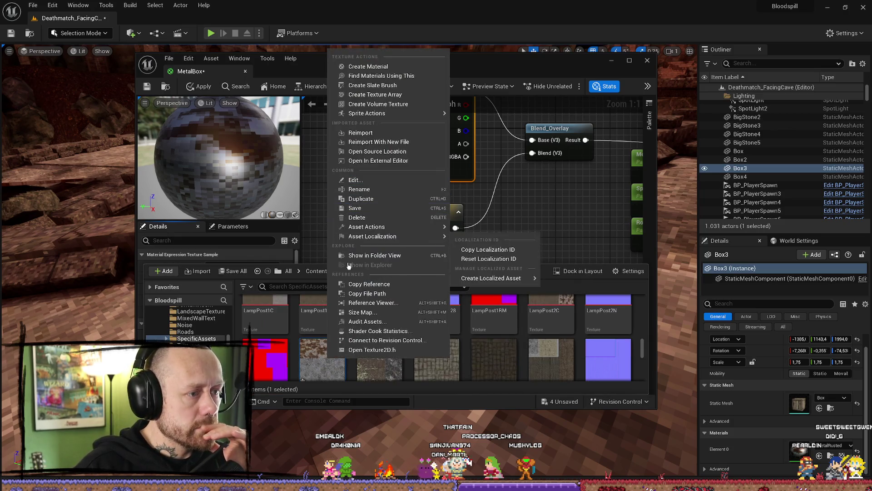
click(355, 180)
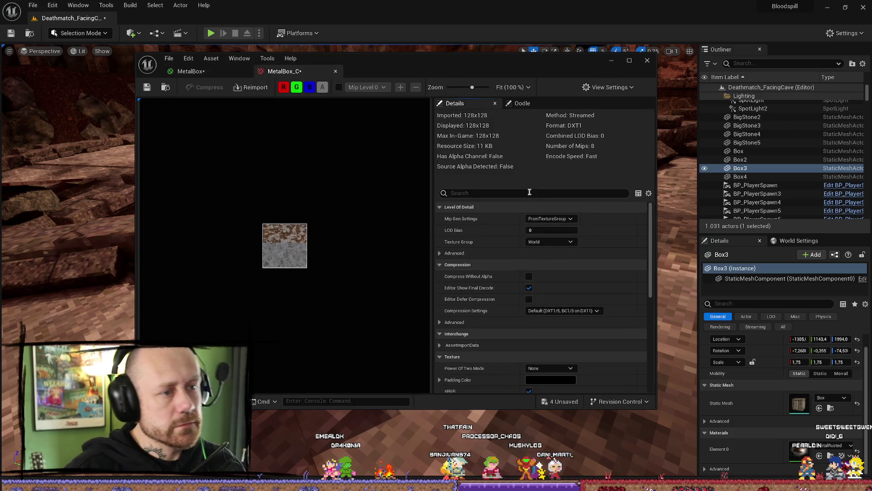
Set the MetalBox_C texture's Filter to Nearest and save the texture
text(filter)
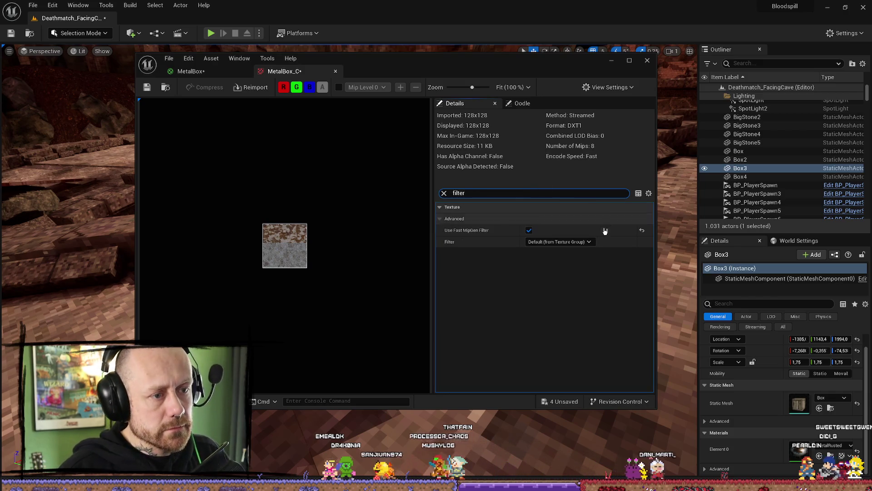
click(554, 244)
click(554, 250)
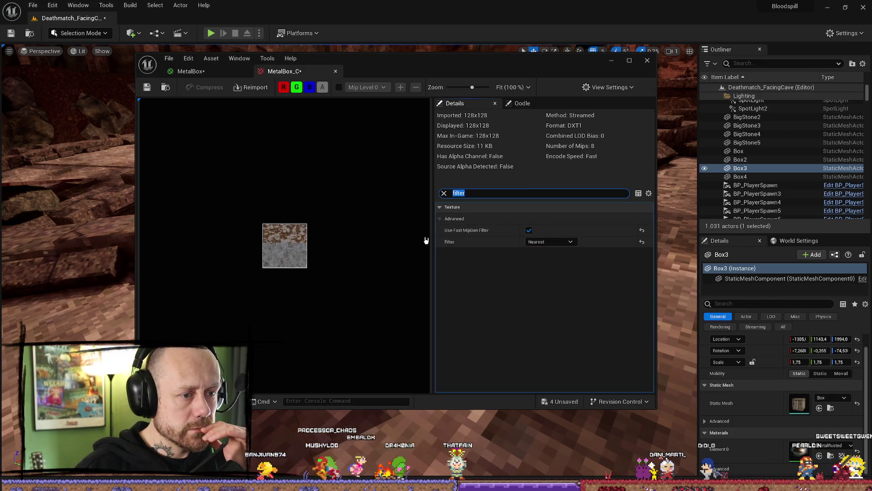
click(168, 58)
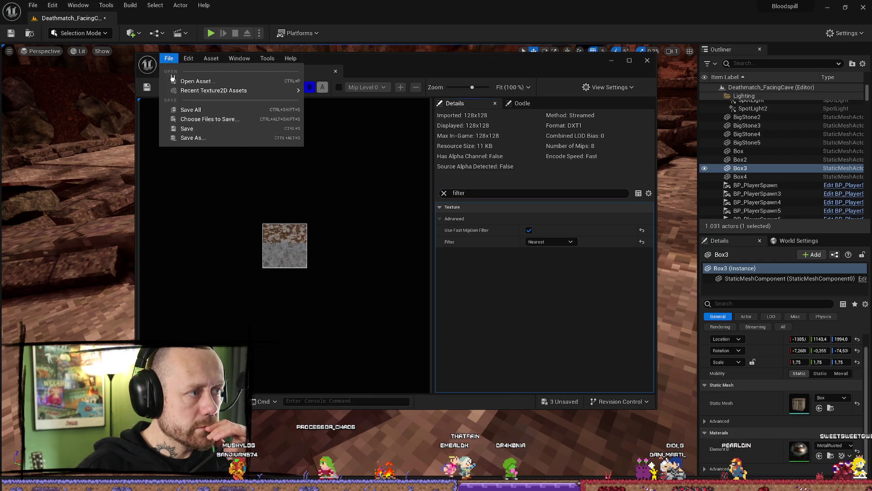
click(193, 110)
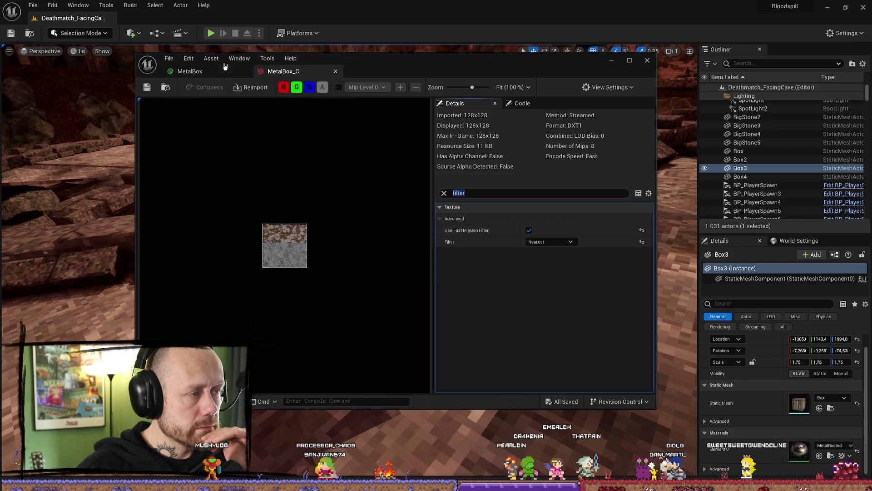
Preview the MetalBox material on a cube and apply its changes
click(212, 73)
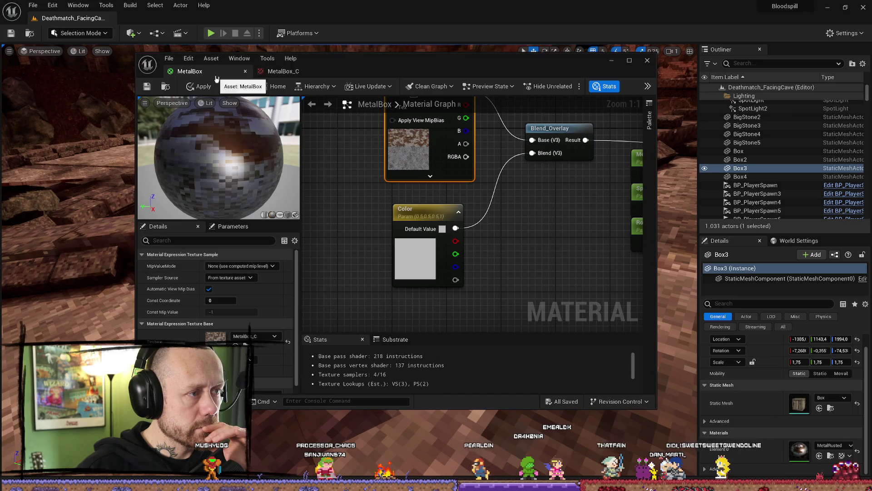
click(279, 215)
mouse_move(530, 239)
mouse_down()
mouse_move(423, 198)
mouse_move(396, 227)
mouse_move(391, 181)
mouse_up()
scroll(391, 181, down, 2)
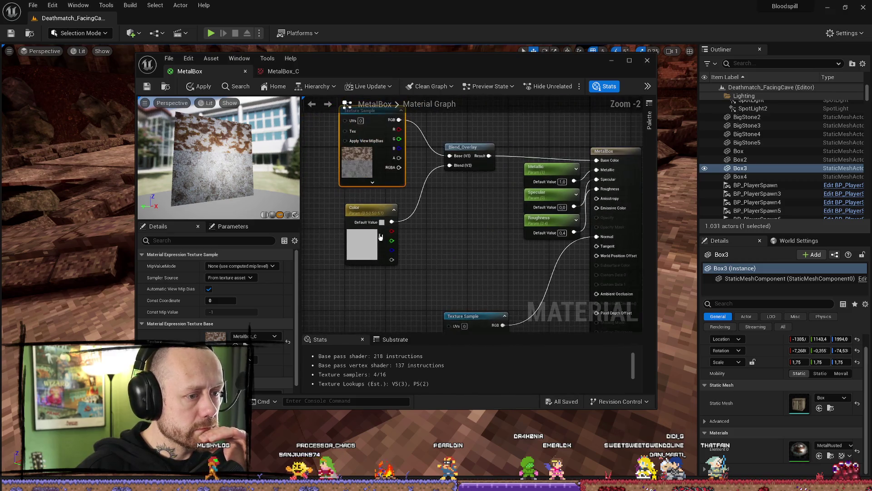
click(147, 87)
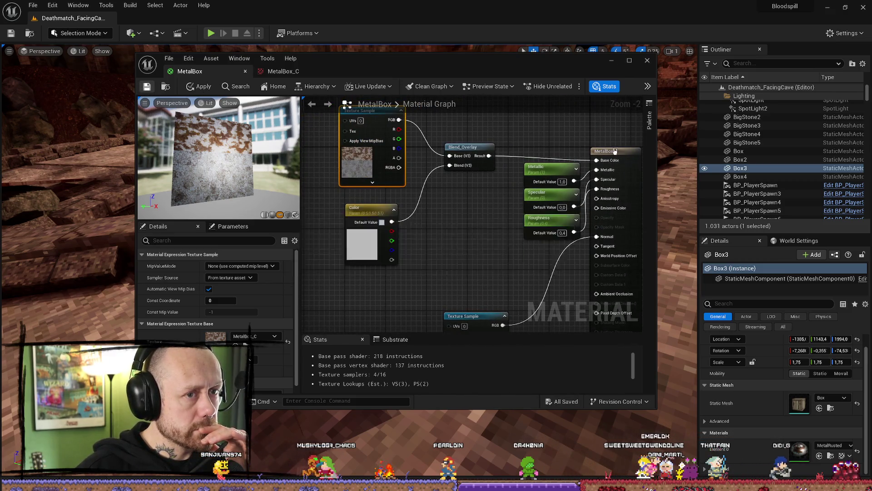
Close the material editor and set Box3's Element 0 material to MetalBox
click(730, 373)
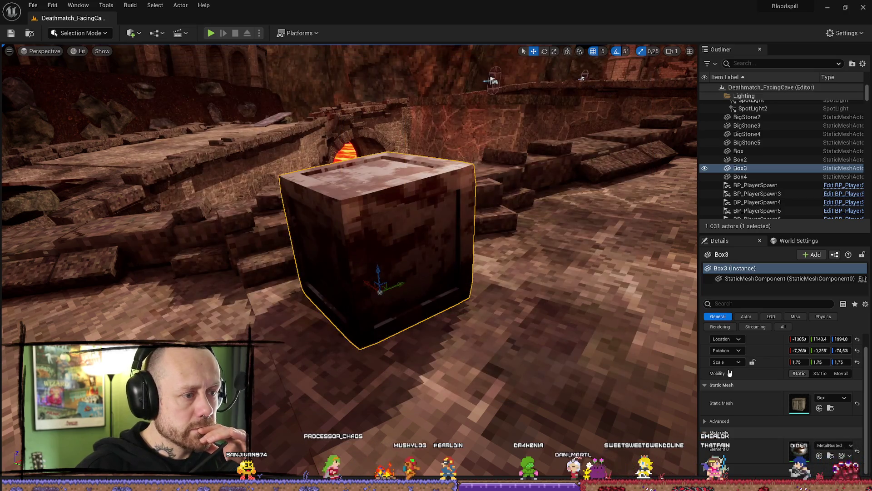
click(839, 445)
text(m)
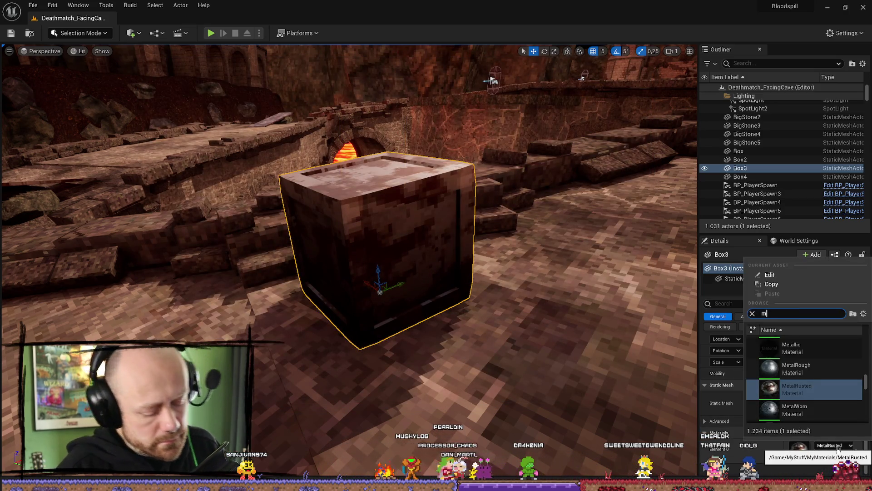
text(etalbox)
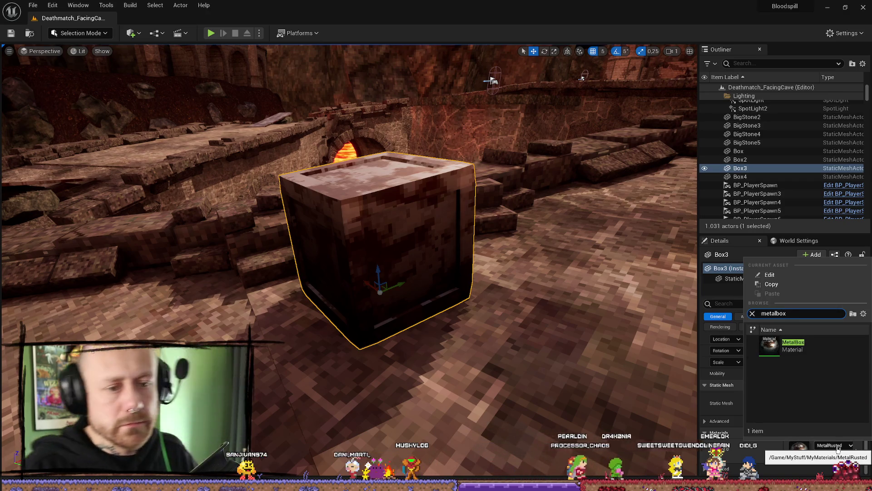
key(Return)
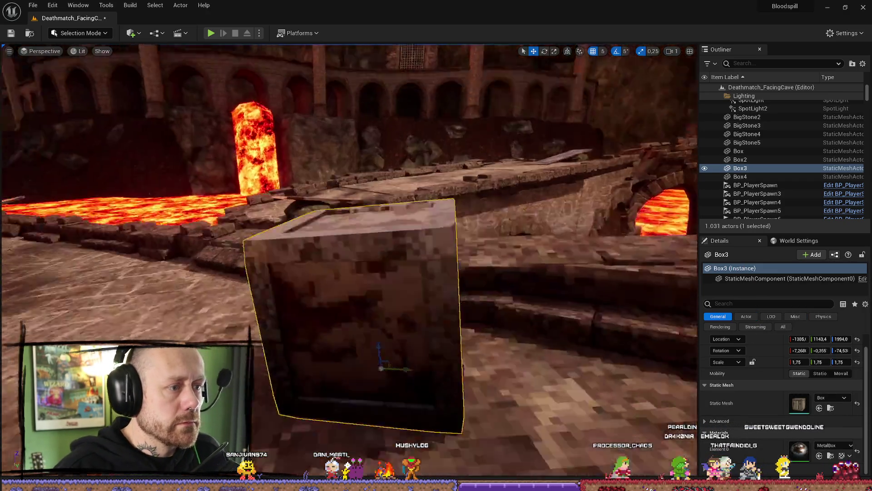
Fly to the bridge crate Box2 and pick its material from the list
click(370, 235)
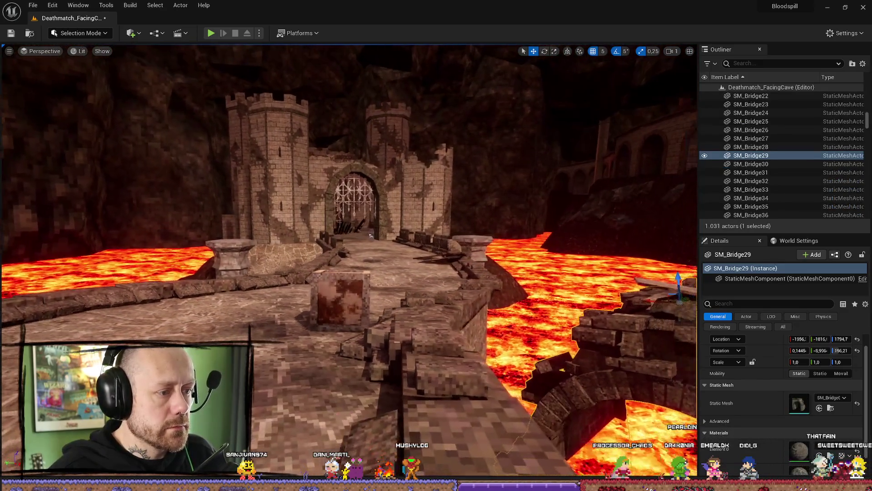
mouse_move(371, 235)
mouse_down()
mouse_move(338, 229)
mouse_move(322, 204)
mouse_up()
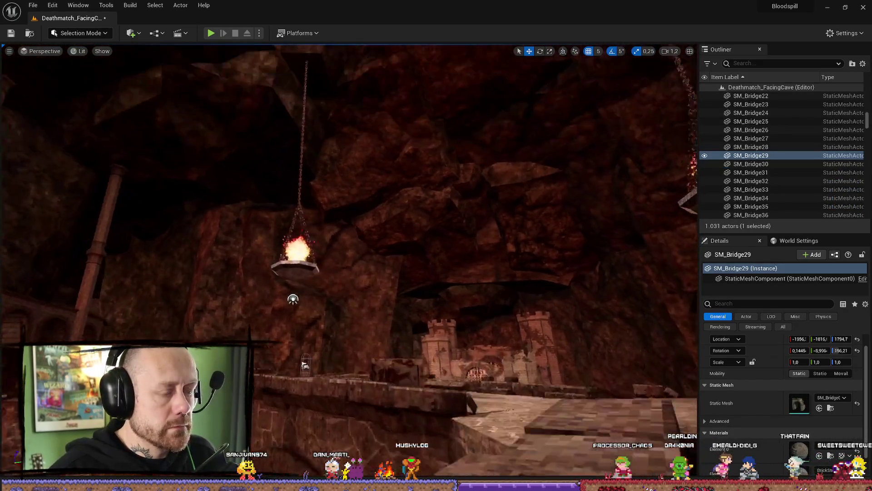
key(f)
click(427, 187)
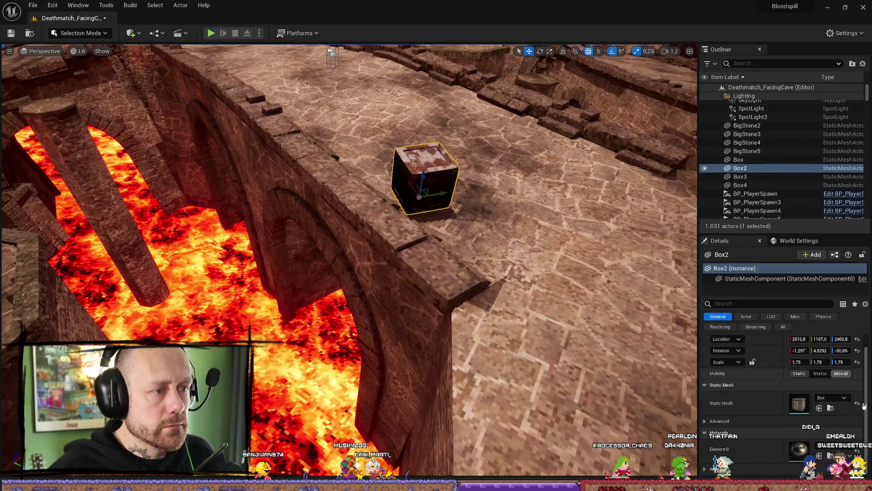
click(840, 444)
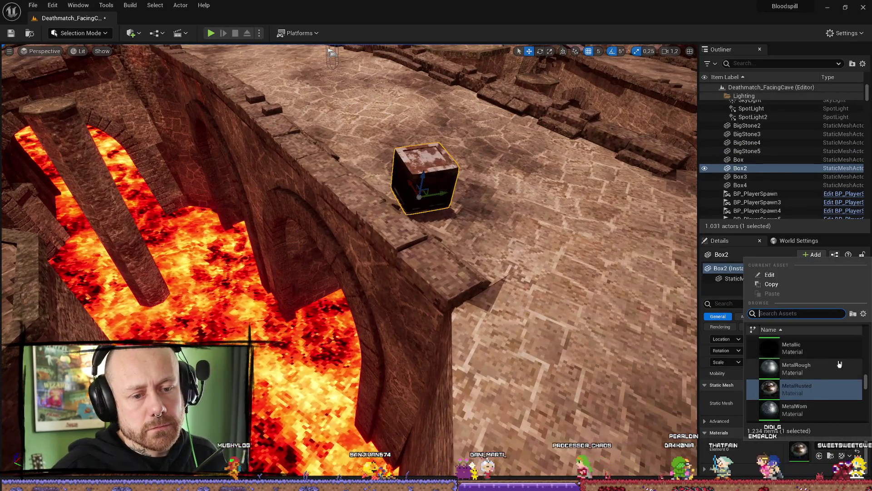
scroll(832, 377, up, 1)
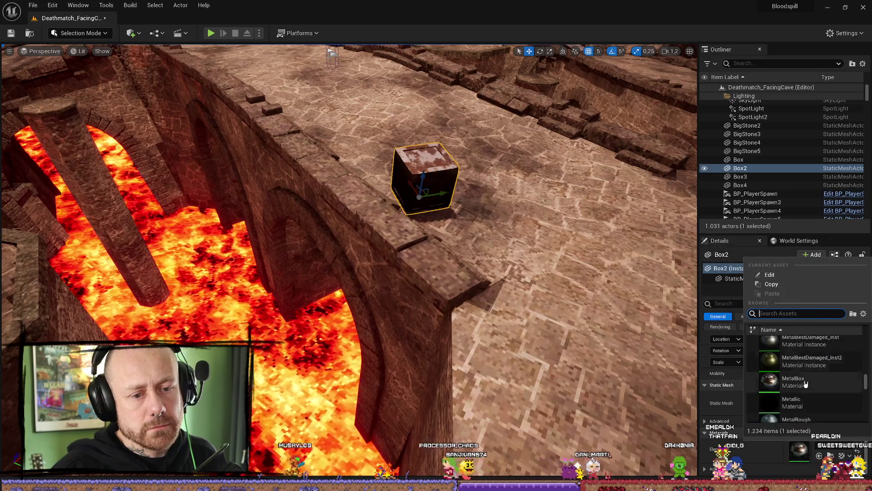
click(533, 280)
drag(533, 279, 410, 323)
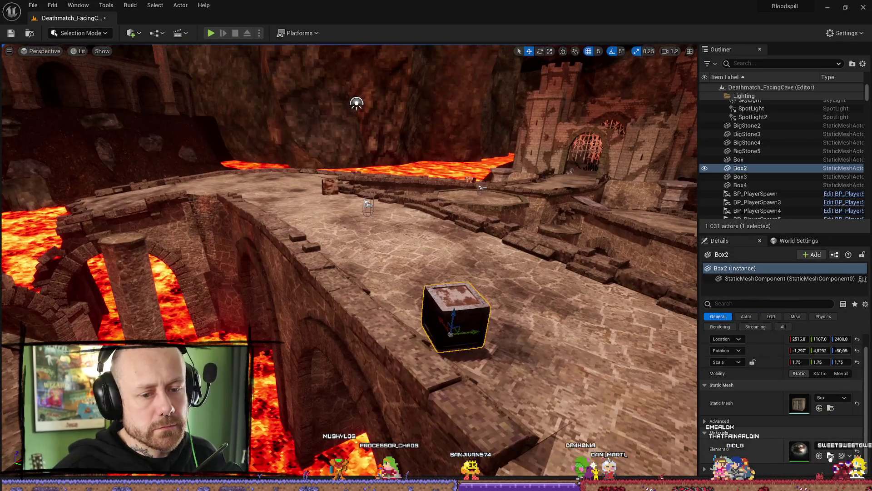
Inspect the crates Box and Box4 around the castle, then Save All
key(ctrl+space)
key(ctrl+space)
drag(454, 272, 445, 205)
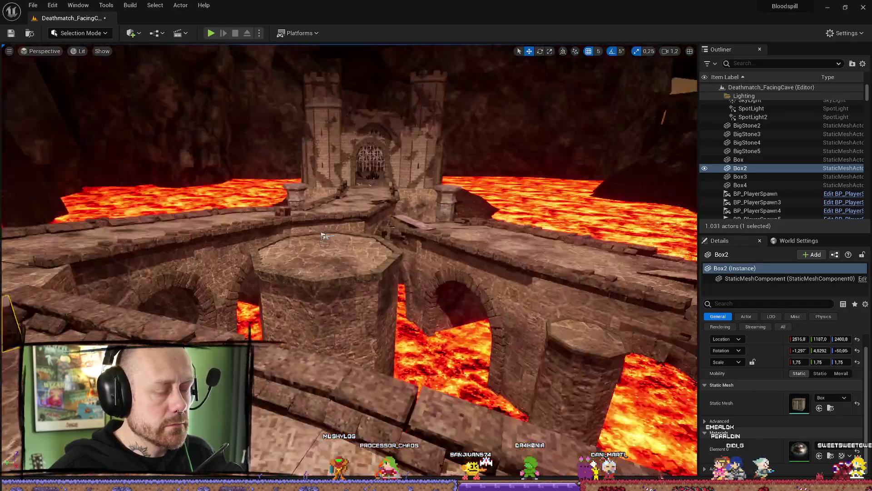
drag(322, 236, 477, 48)
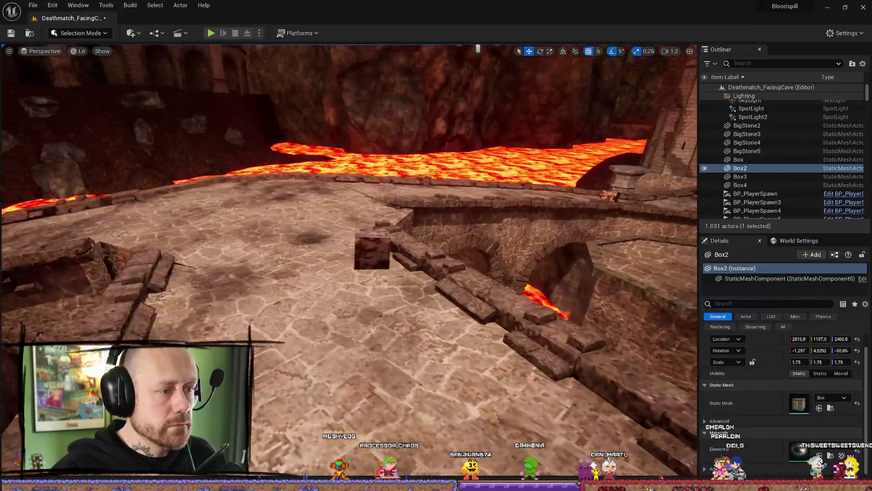
click(374, 247)
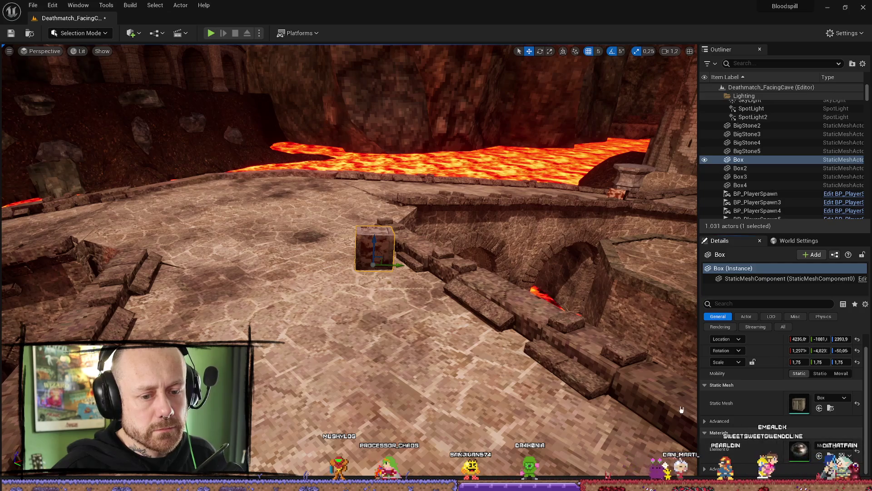
mouse_move(307, 350)
mouse_down()
mouse_move(345, 336)
mouse_move(414, 351)
mouse_move(307, 350)
mouse_up()
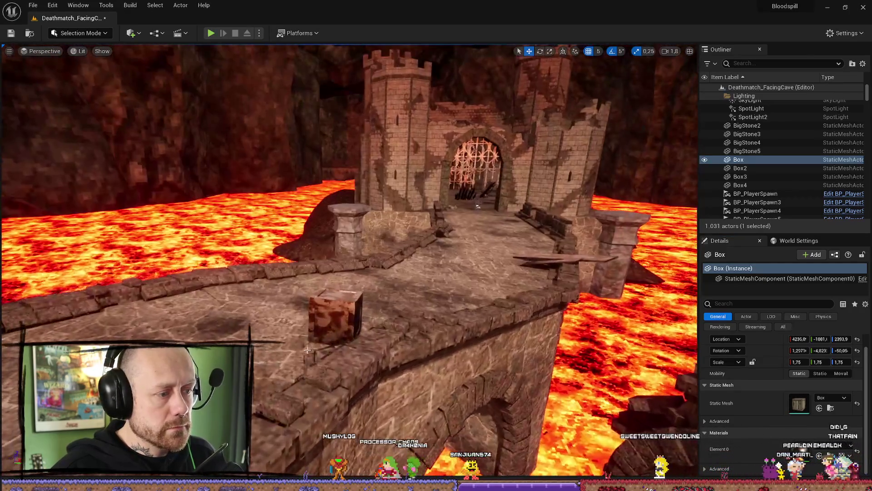
click(335, 318)
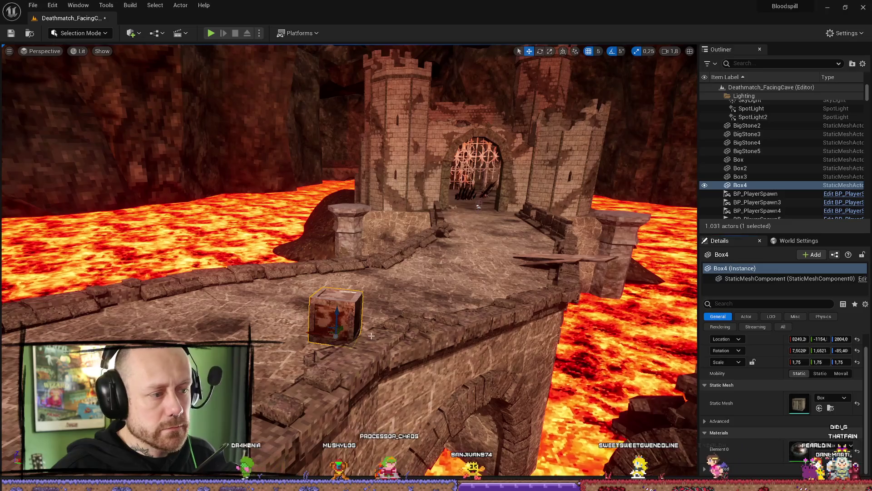
mouse_move(371, 336)
mouse_down()
mouse_move(270, 216)
mouse_move(348, 207)
mouse_move(313, 224)
mouse_up()
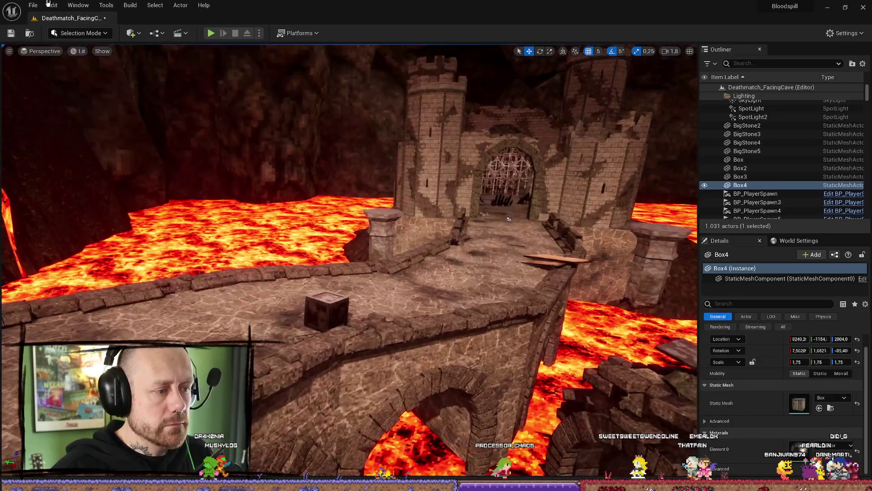
click(37, 5)
click(25, 117)
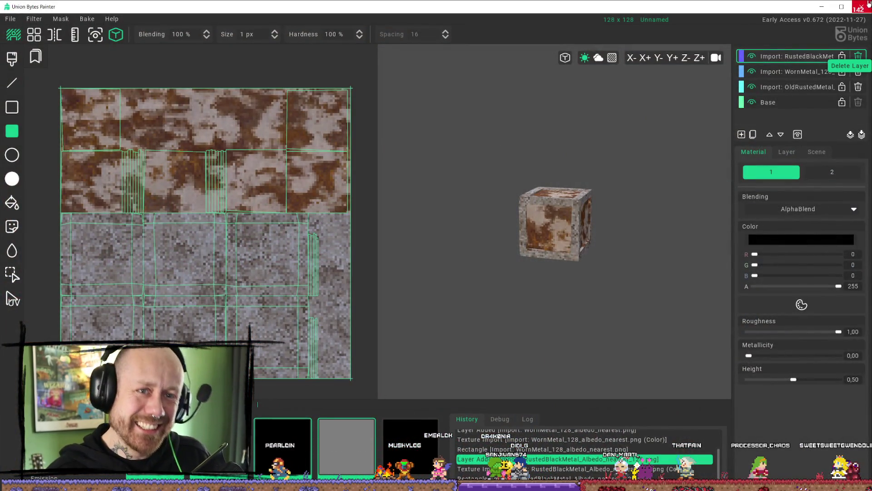
Close Union Bytes Painter and fly the Unreal view down over the lava bridge
click(868, 4)
mouse_move(508, 219)
mouse_down()
mouse_move(401, 172)
mouse_move(346, 196)
mouse_move(421, 314)
mouse_move(381, 291)
mouse_up()
Save all levels and assets with File > Save All
click(32, 5)
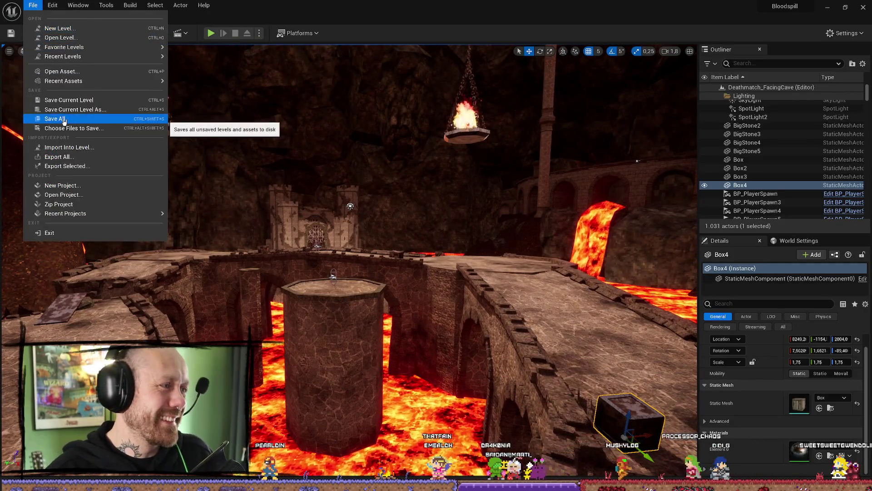
click(54, 117)
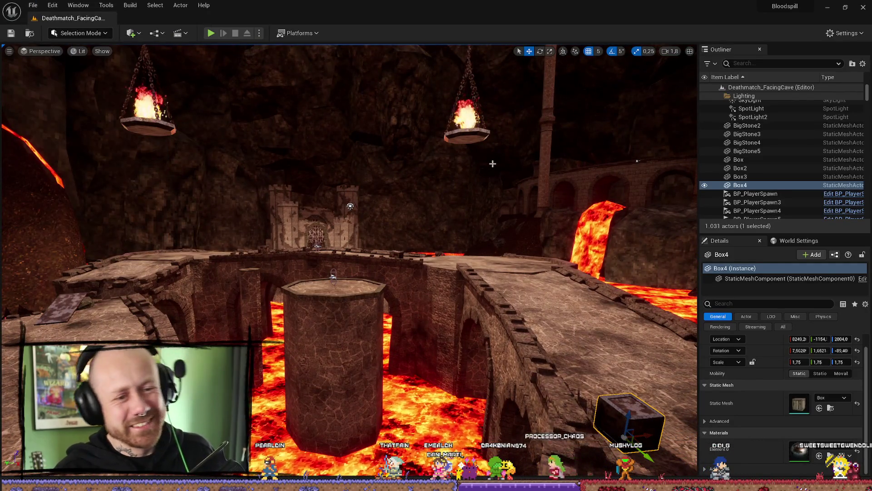
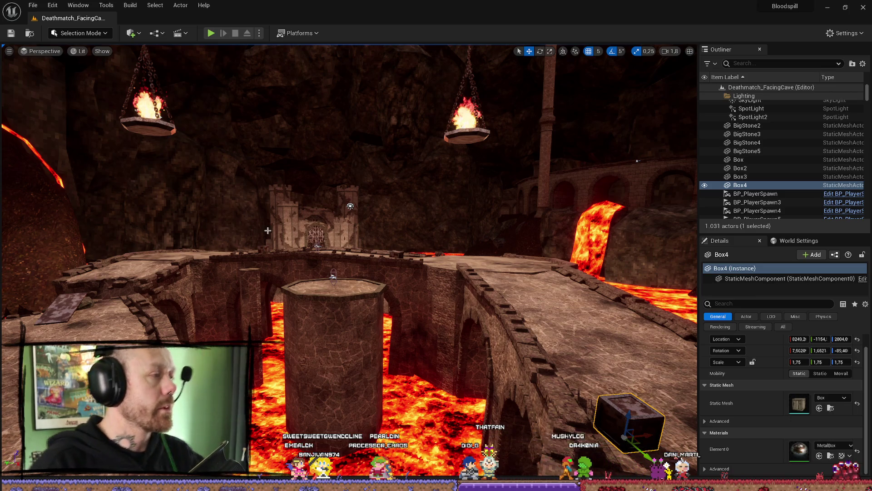
Fly the viewport over the bridge in Deathmatch_FacingCave to a close view of Box4
mouse_move(347, 220)
mouse_down()
mouse_move(346, 254)
mouse_move(336, 218)
mouse_move(318, 213)
mouse_move(282, 240)
mouse_up()
mouse_move(329, 163)
mouse_down()
mouse_move(309, 136)
mouse_move(357, 209)
mouse_up()
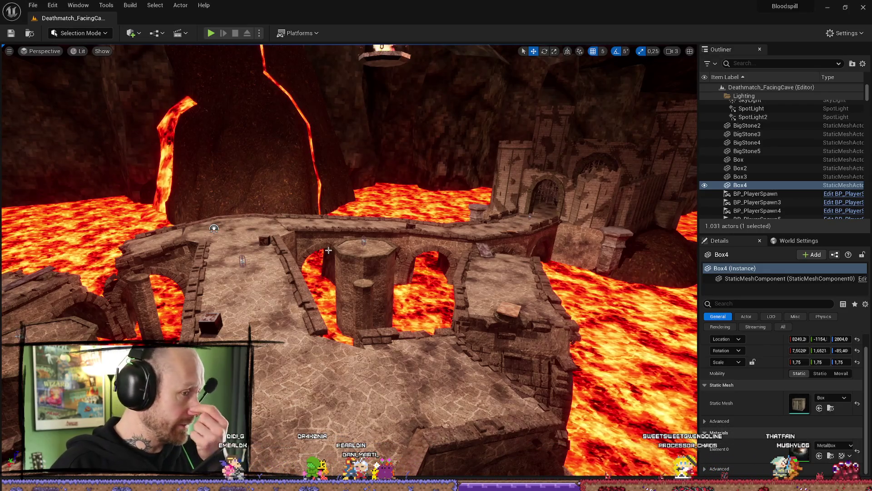
drag(362, 239, 362, 293)
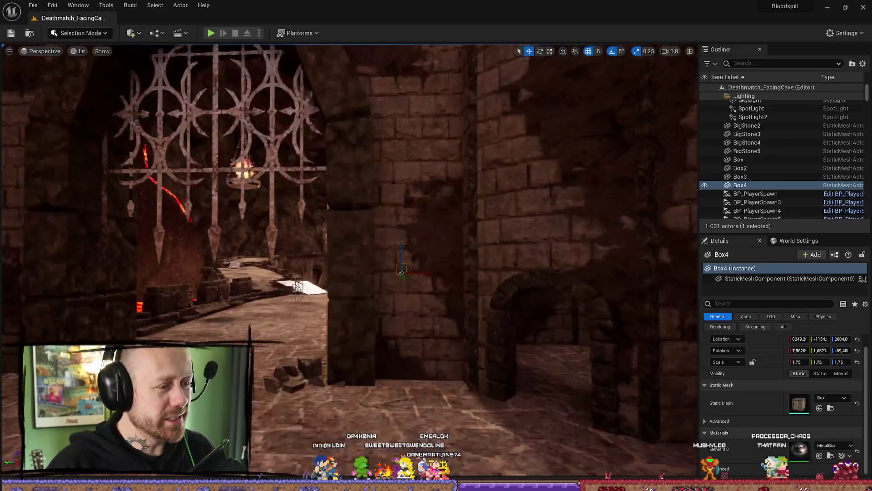
scroll(349, 261, up, 3)
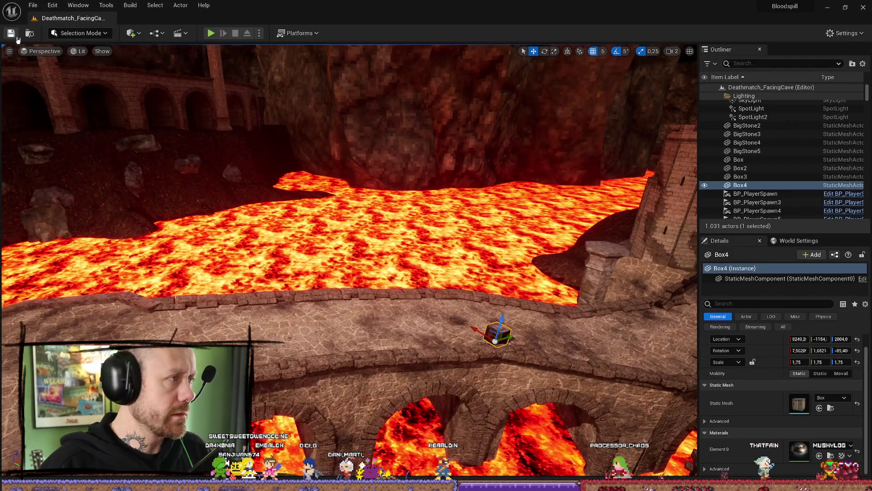
drag(466, 301, 400, 284)
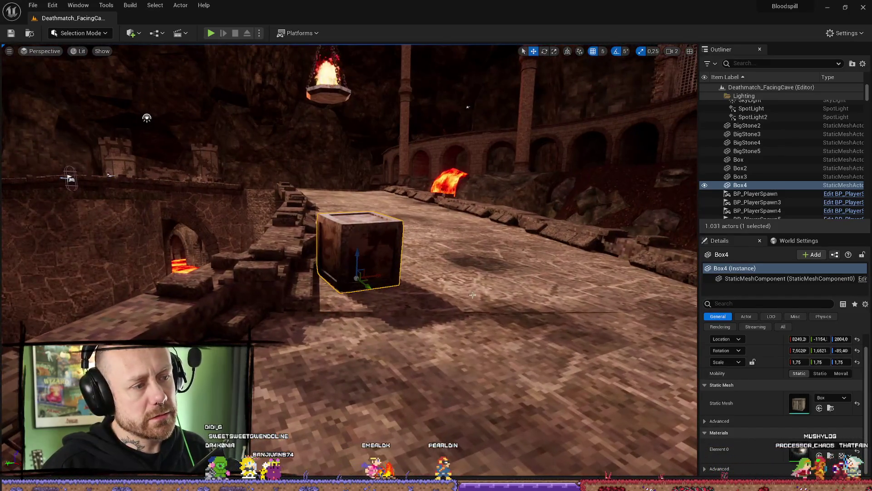
Bring up a taller Content Drawer showing the MyStuff > MyMaterials material assets
click(830, 456)
key(ctrl+space)
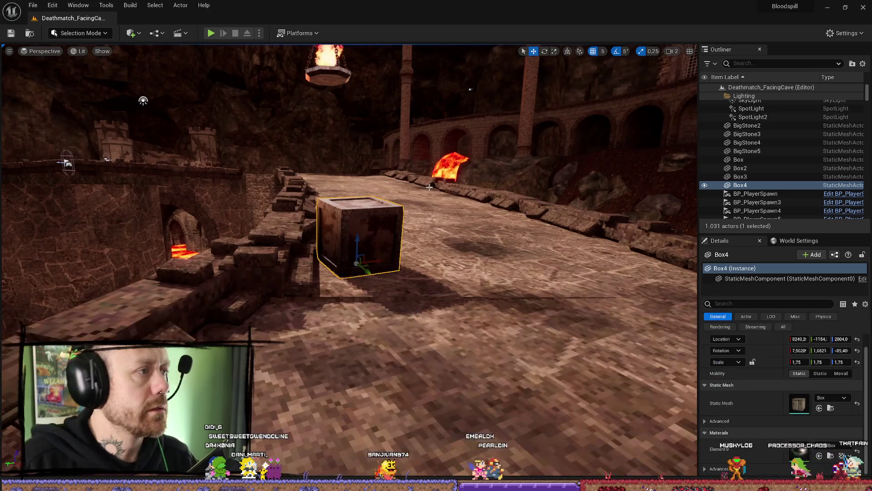
key(ctrl+space)
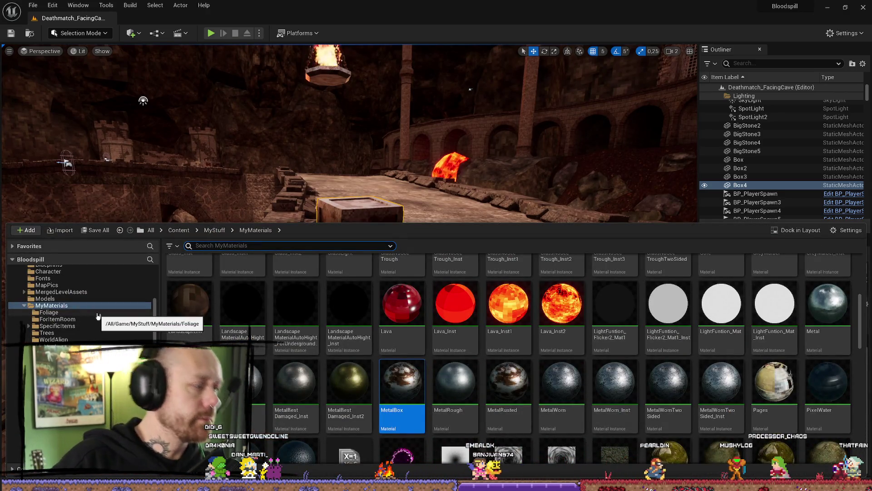
Browse to FPS > Maps > GameModes and load the CaptureTheFlag_FacingCave map
scroll(72, 313, up, 3)
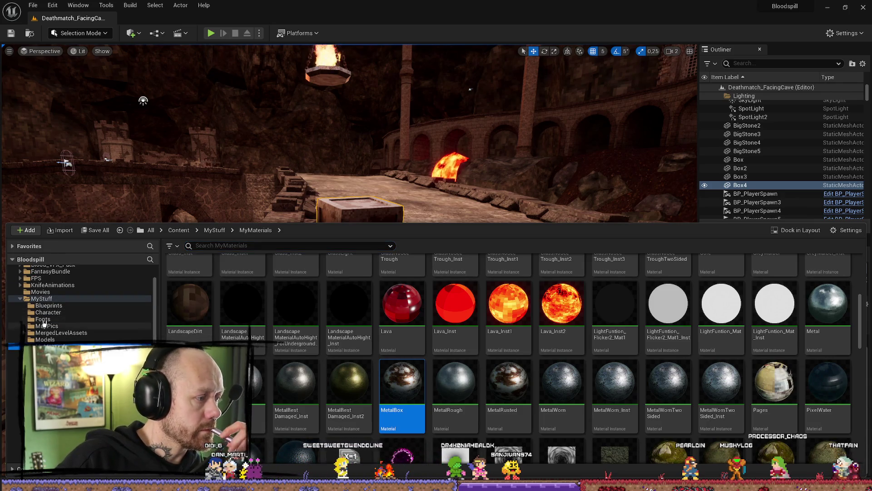
click(37, 278)
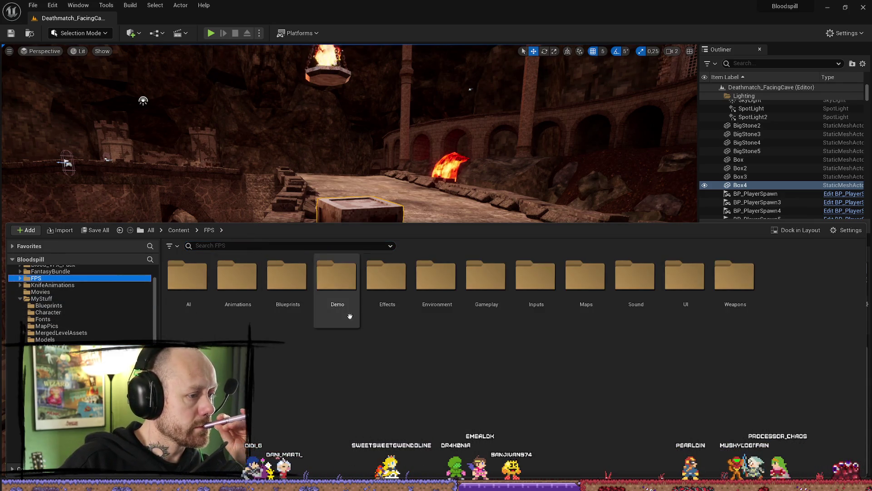
double_click(585, 277)
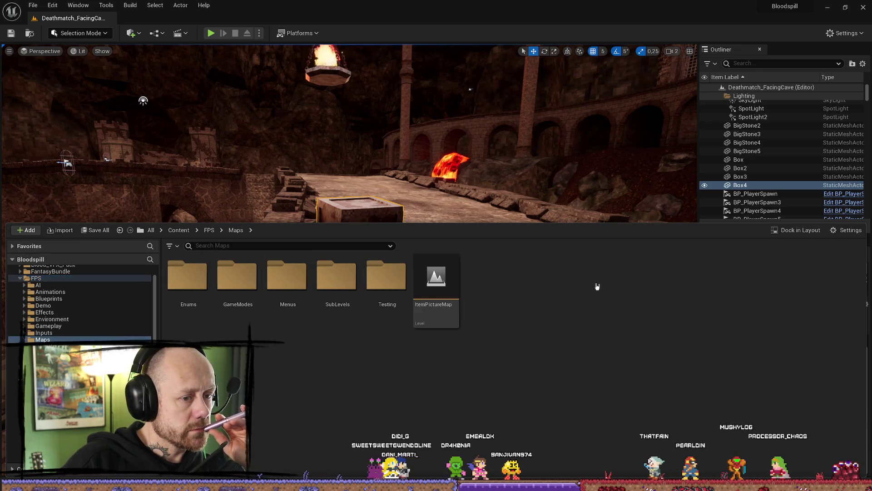
click(237, 287)
key(Return)
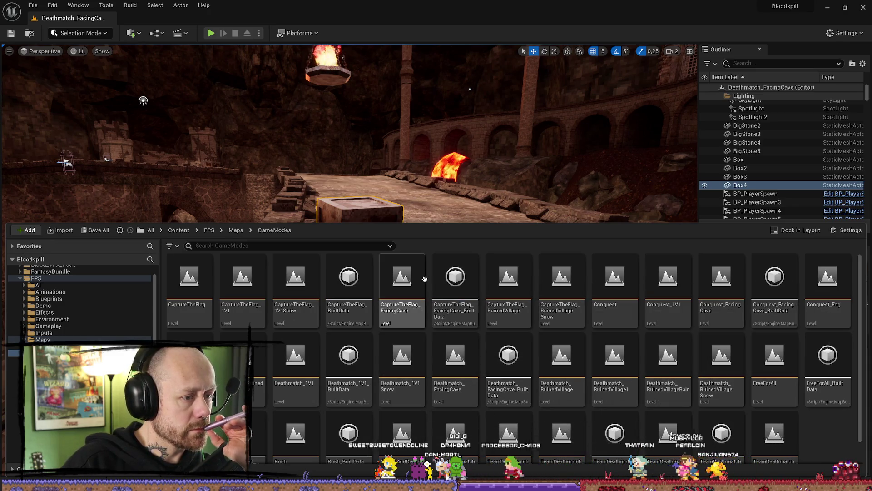
double_click(409, 286)
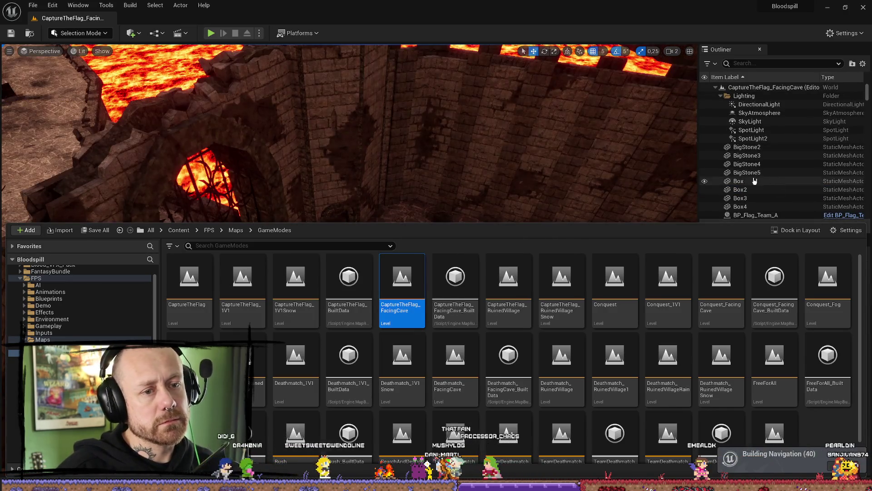
Select Box through Box4 and set their Element 0 material to MetalBox
click(739, 181)
shift+click(741, 198)
shift+click(740, 207)
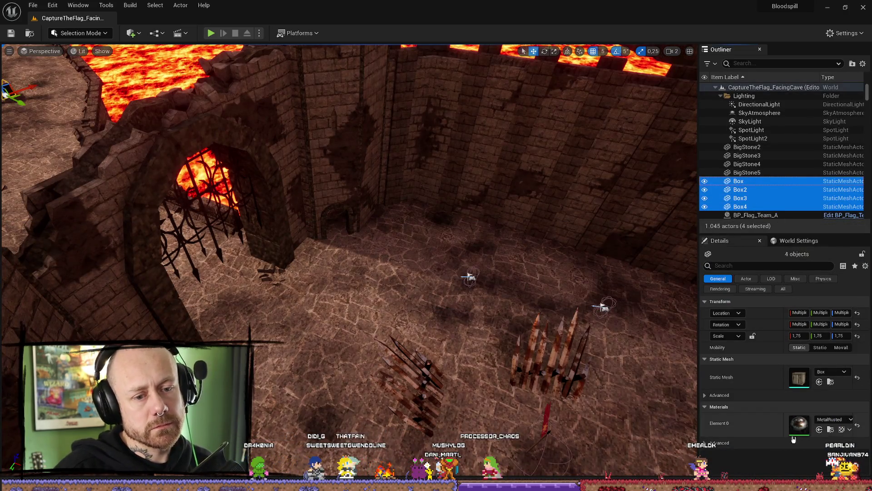
click(833, 419)
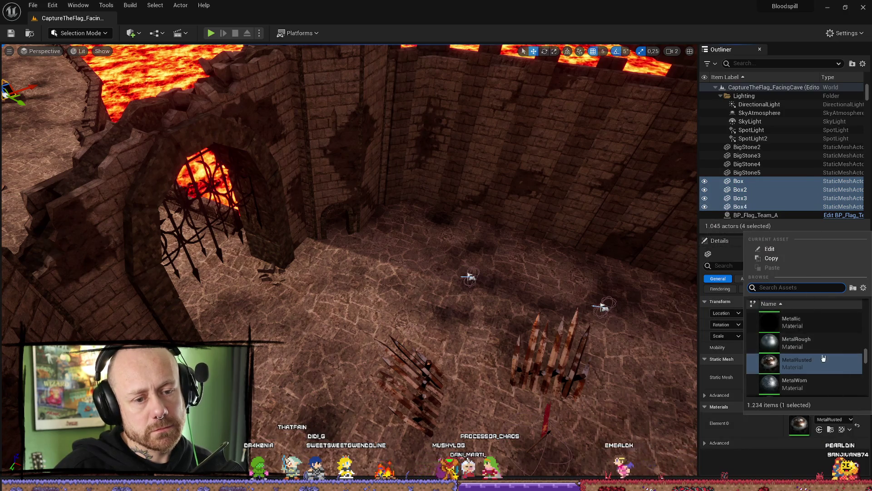
scroll(821, 338, up, 3)
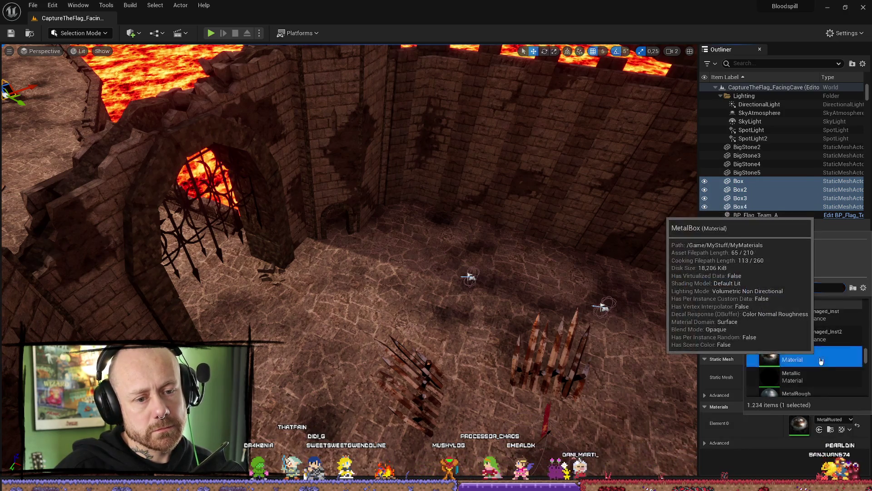
click(822, 359)
Save CaptureTheFlag_FacingCave and load the Conquest_FacingCave map from the Content Drawer
key(ctrl+s)
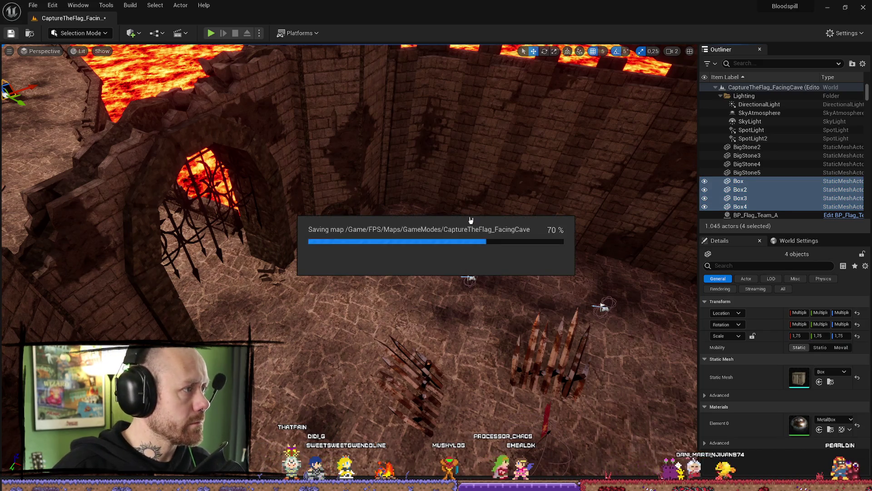
key(ctrl+space)
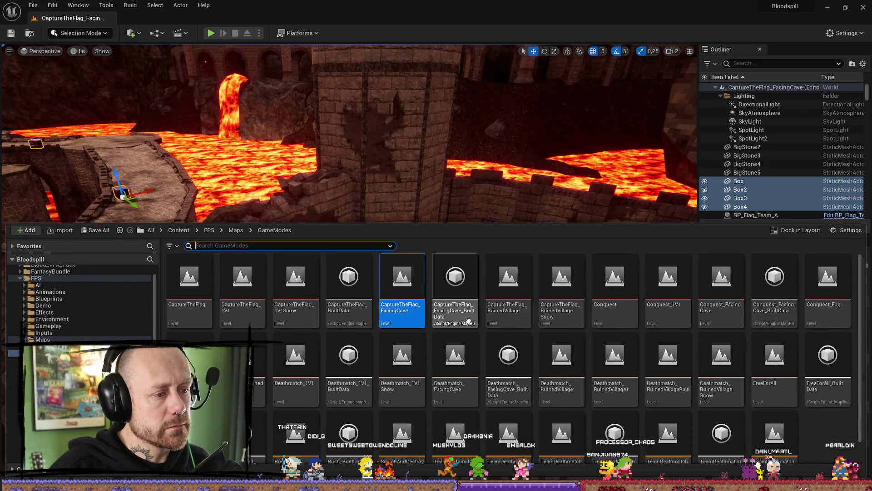
double_click(726, 309)
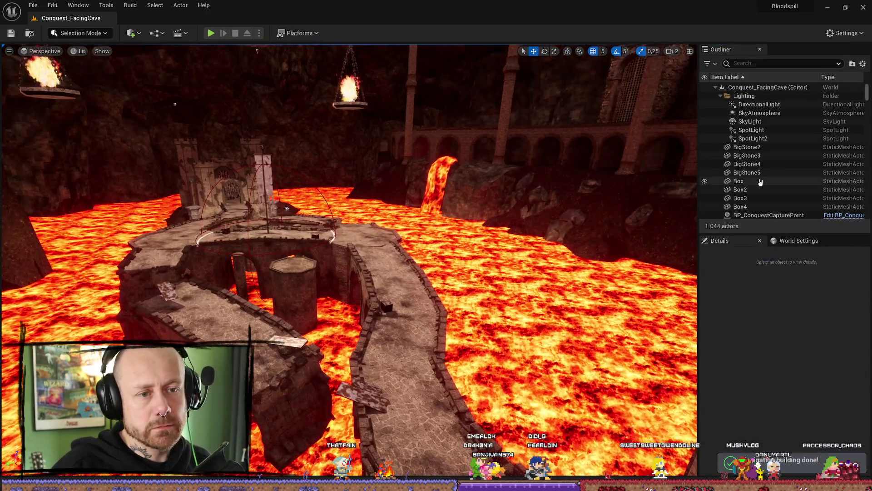
Select Box through Box4 and change their material from MetalRusted to MetalBox
click(760, 182)
shift+click(751, 206)
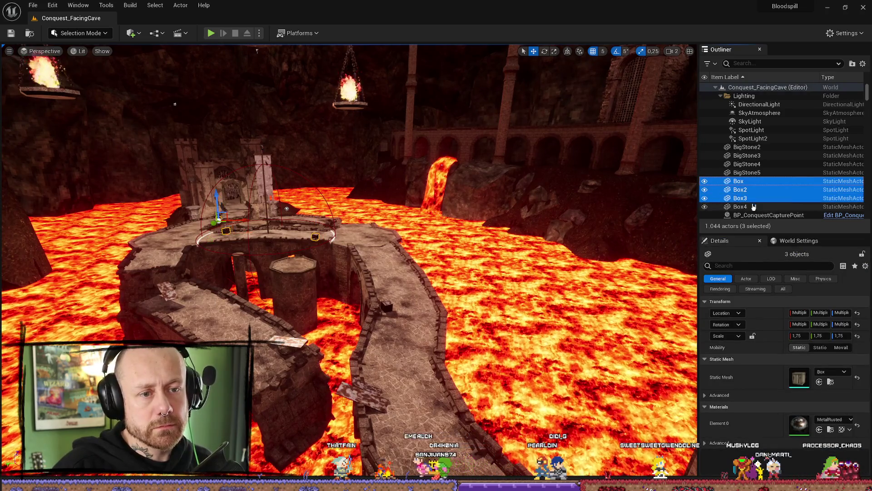
click(833, 420)
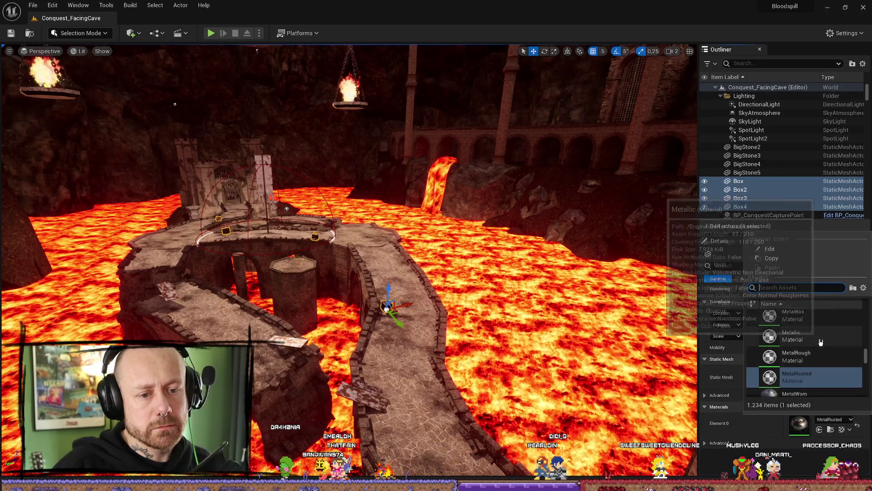
click(793, 377)
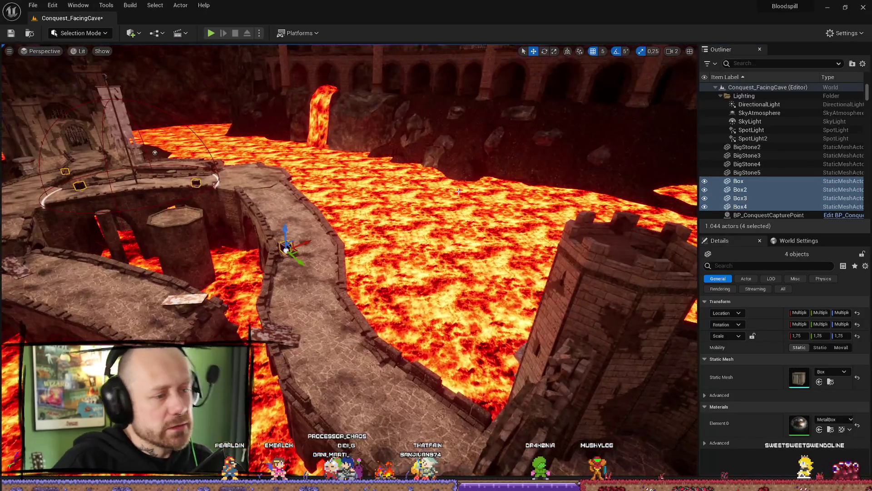
In the Content Drawer's GameModes folder, load TeamDeathmatch_FacingCave
key(ctrl+space)
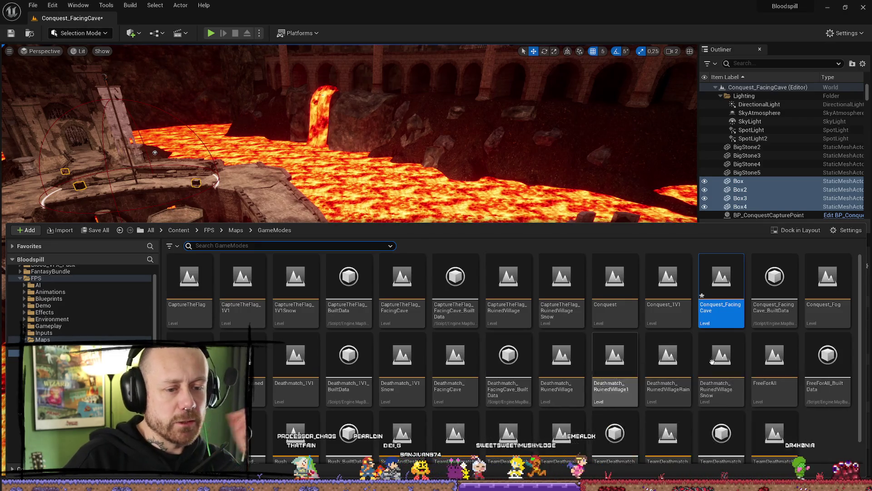
scroll(703, 369, down, 1)
scroll(703, 370, down, 1)
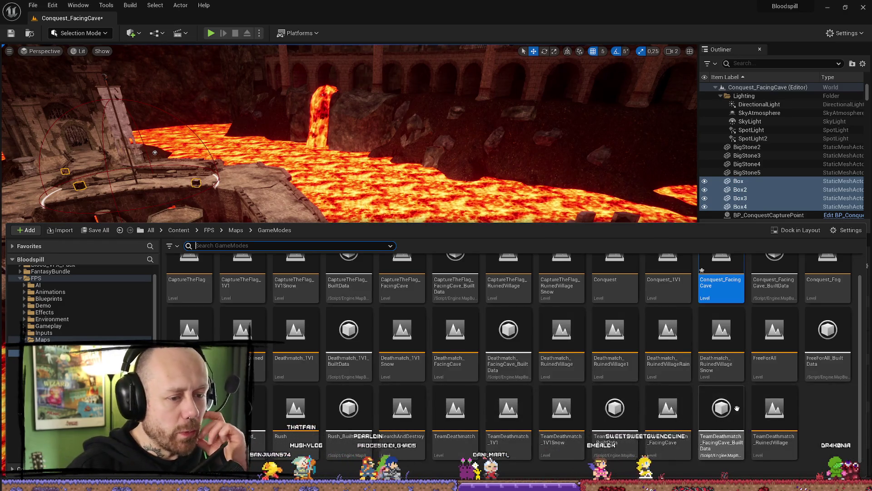
double_click(675, 404)
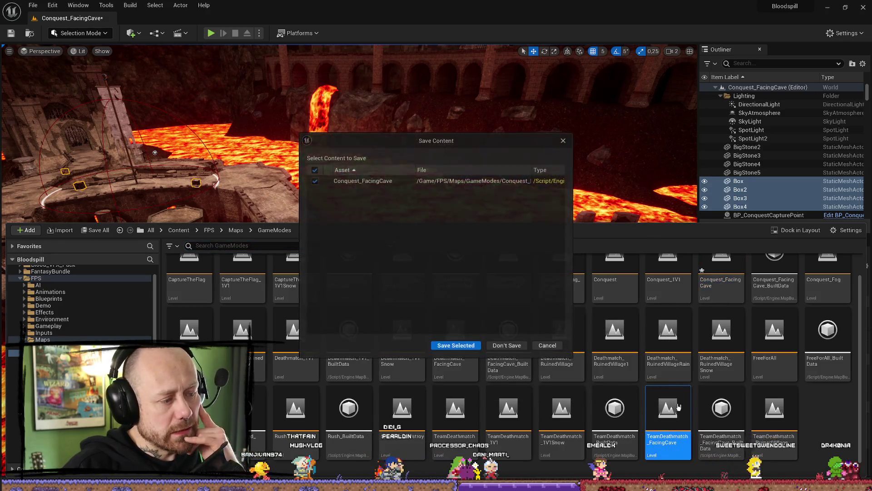
Answer the Save Content prompt, then give Box through Box4 the MetalBox material instead of MetalRusted
click(458, 347)
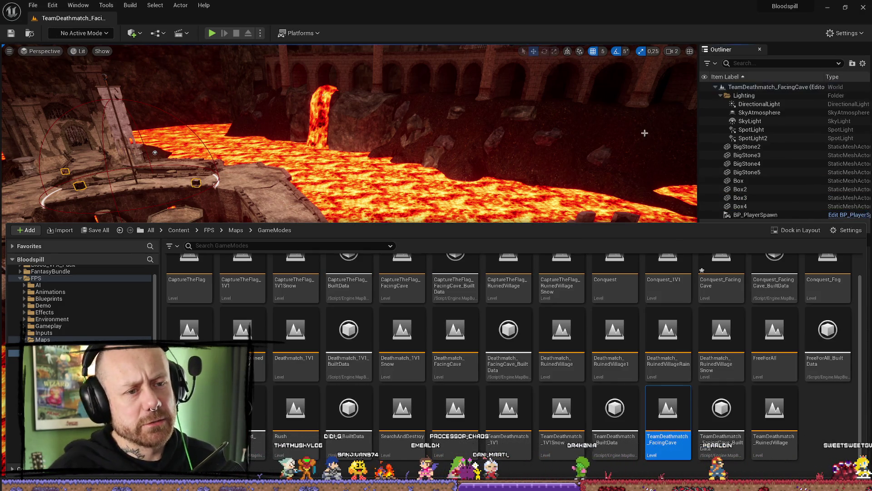
click(739, 181)
shift+click(740, 207)
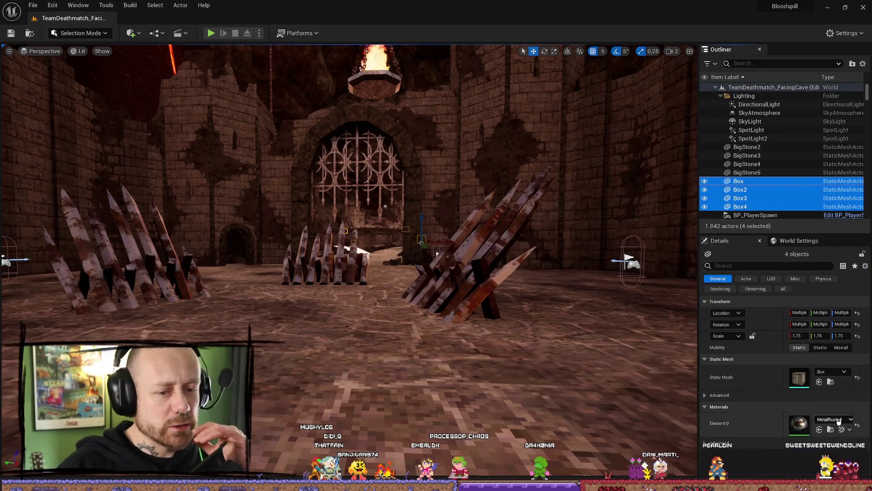
click(834, 419)
click(808, 342)
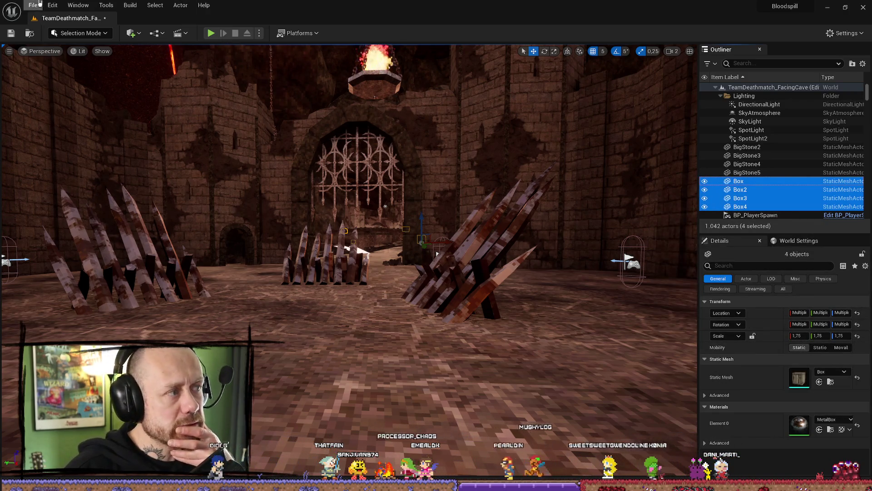
Save all modified maps and assets with File > Save All
click(33, 5)
click(64, 118)
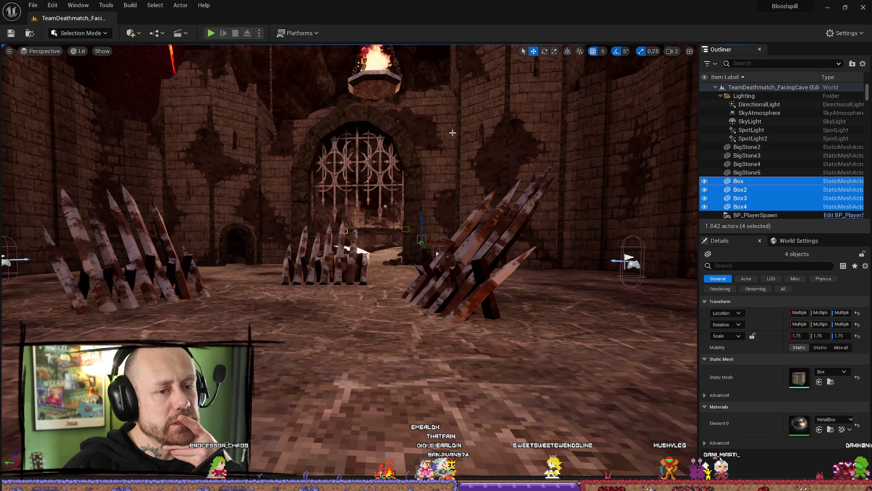
scroll(432, 126, up, 1)
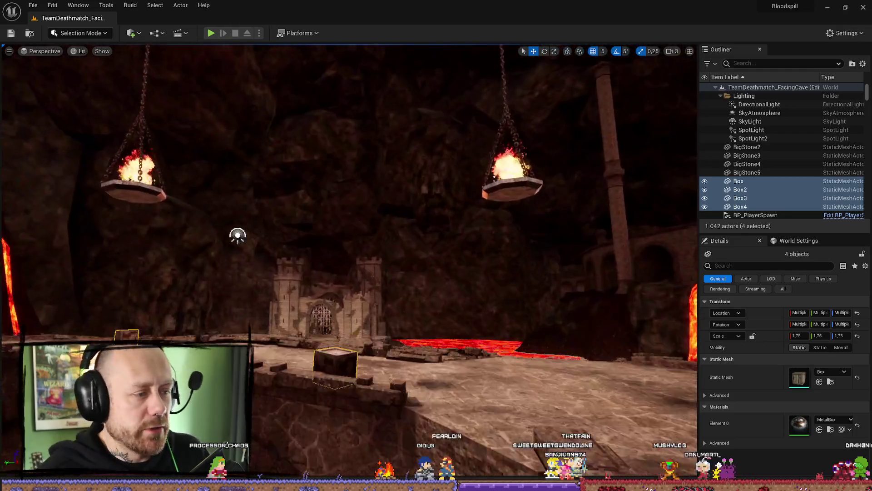
drag(432, 125, 463, 123)
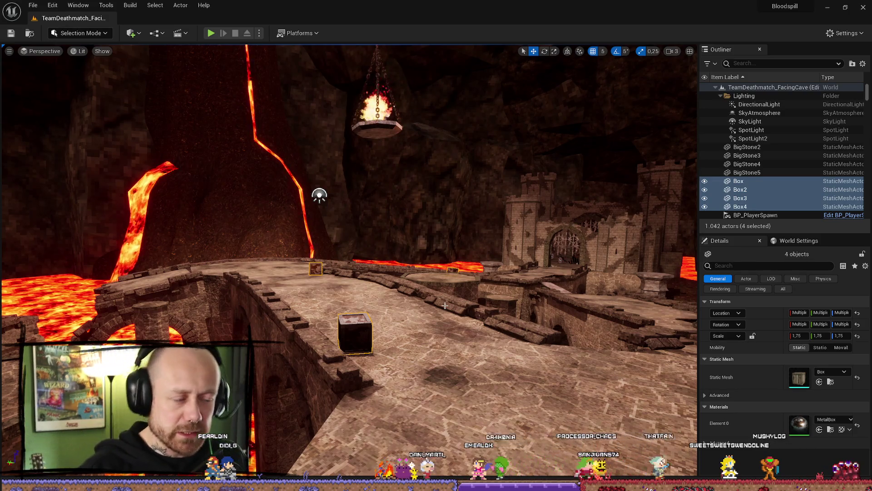
mouse_move(440, 281)
mouse_down()
mouse_move(166, 91)
mouse_move(339, 73)
mouse_move(338, 145)
mouse_move(450, 210)
mouse_up()
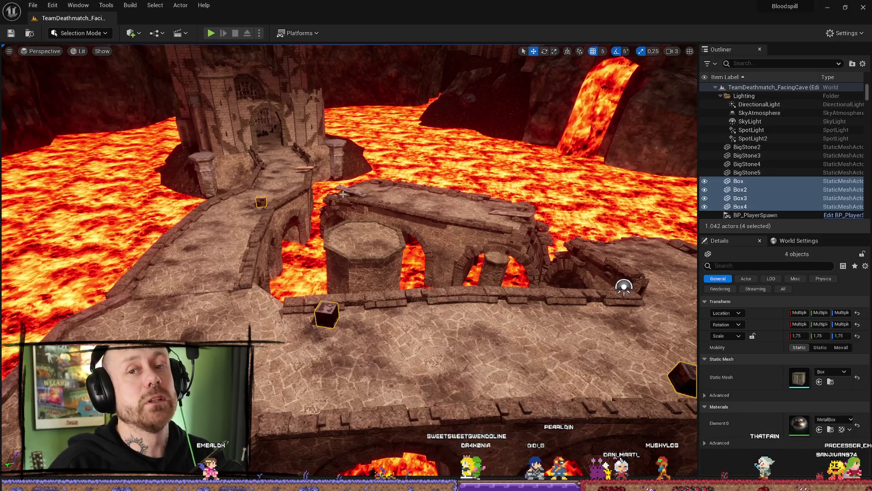
mouse_move(349, 258)
mouse_down()
mouse_move(487, 94)
mouse_move(235, 237)
mouse_move(254, 269)
mouse_move(393, 319)
mouse_move(350, 287)
mouse_move(389, 270)
mouse_up()
click(393, 320)
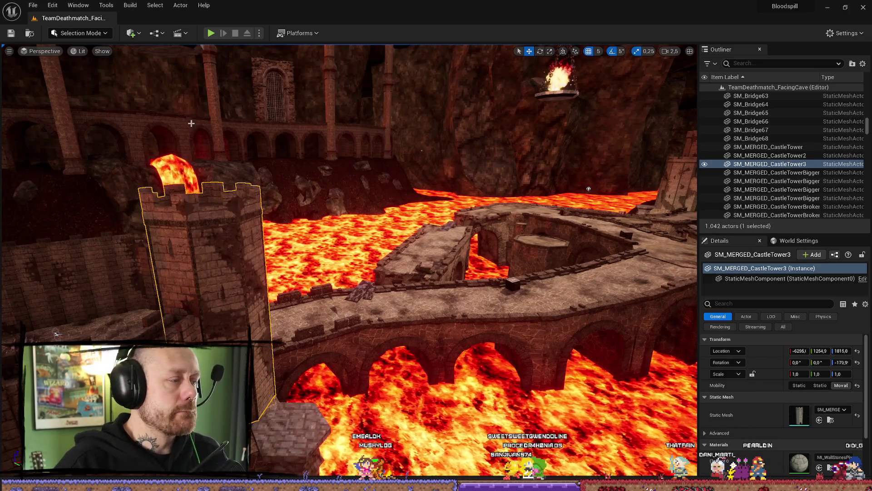
click(33, 5)
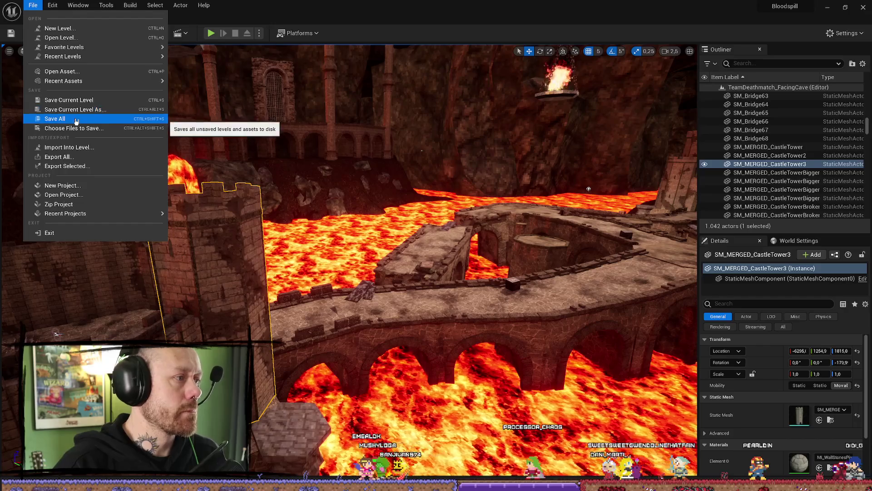
Save all unsaved levels and assets, glance at the Trello board, then minimize the browser
click(77, 117)
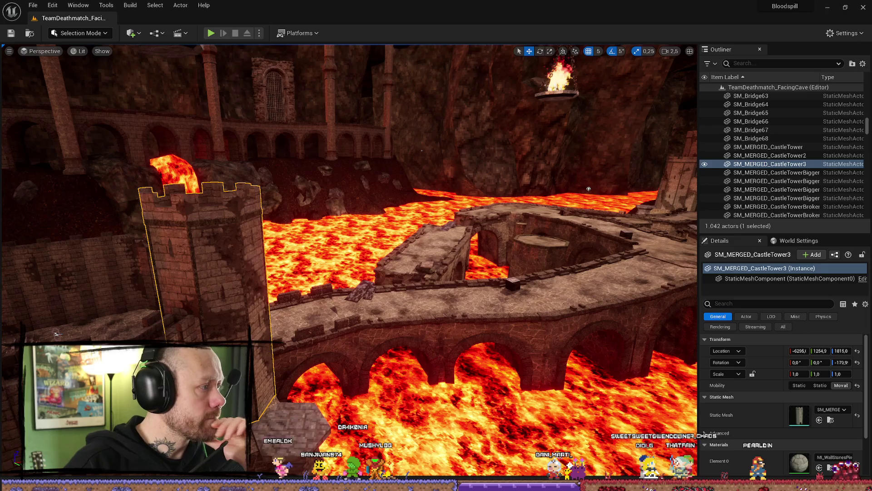
key(alt+Tab)
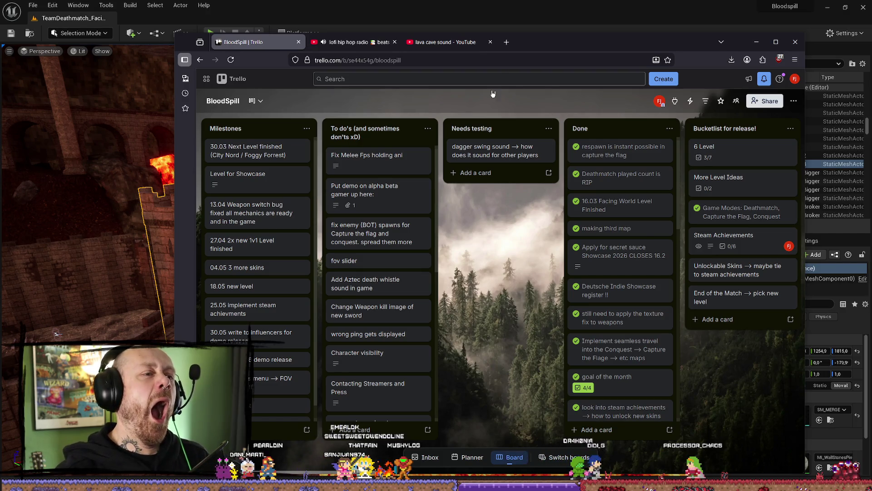
click(756, 42)
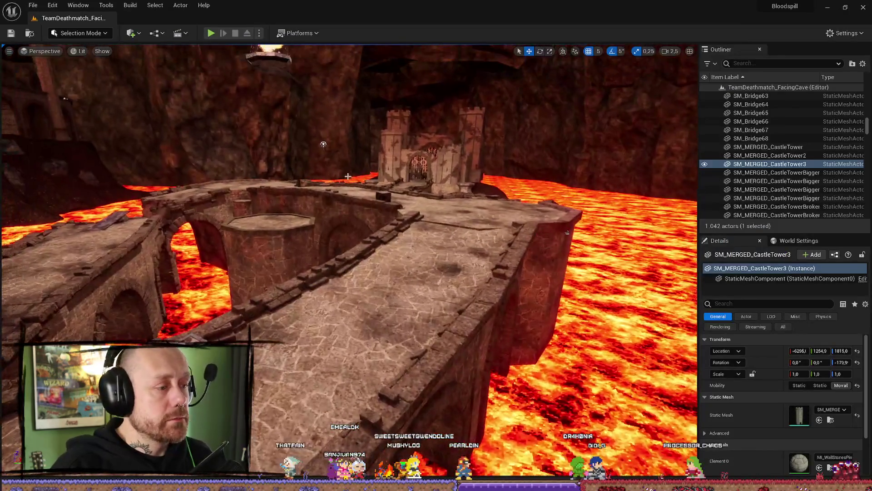
Run File > Save All again and bring the BloodSpill Trello board back in front
click(33, 5)
click(79, 117)
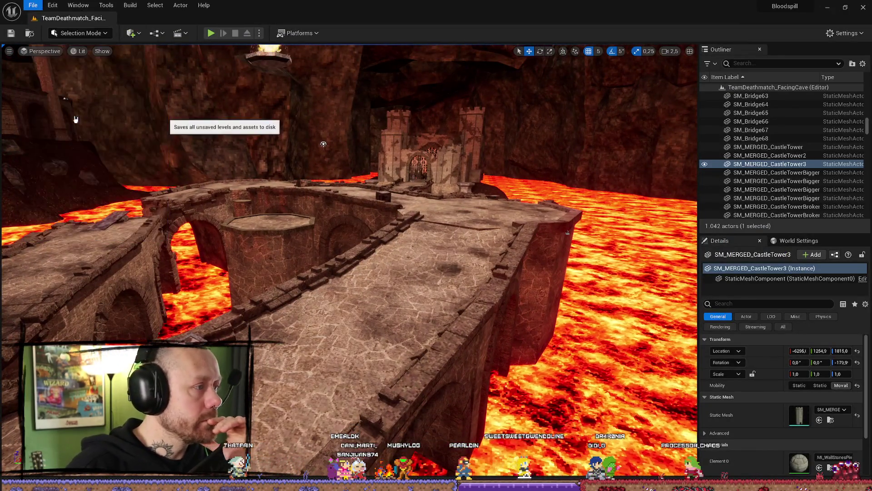
key(alt+Tab)
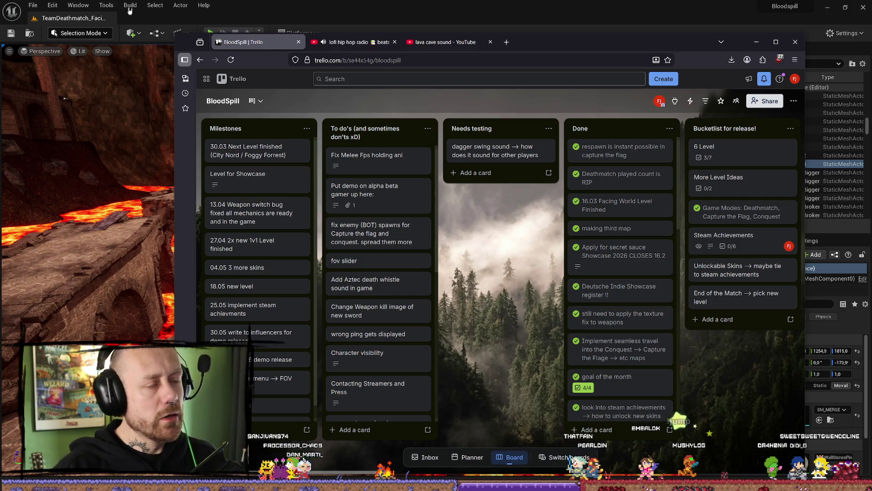
Nudge the Firefox window, open and close a blank tab, cycle through YouTube and Trello tabs, then return to Unreal
mouse_move(602, 42)
mouse_down()
mouse_move(562, 39)
mouse_move(586, 44)
mouse_move(612, 70)
mouse_move(594, 57)
mouse_move(579, 70)
mouse_up()
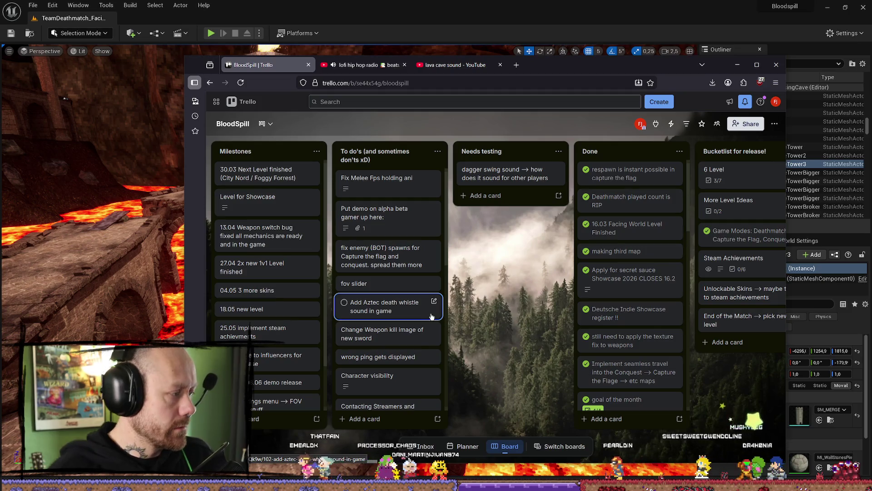
click(516, 65)
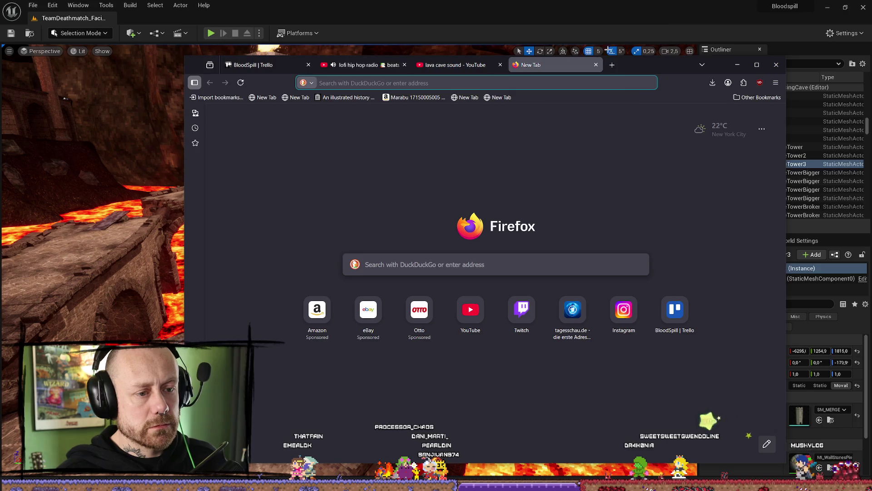
click(596, 65)
click(426, 65)
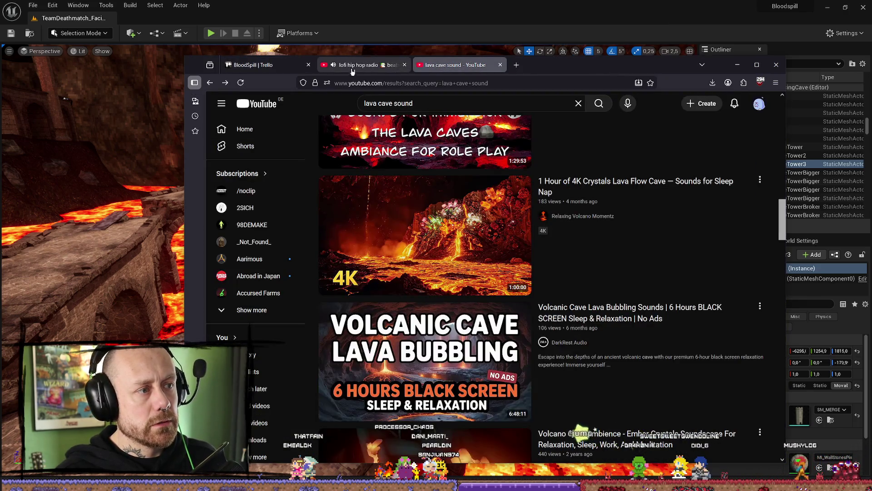
click(359, 65)
click(272, 66)
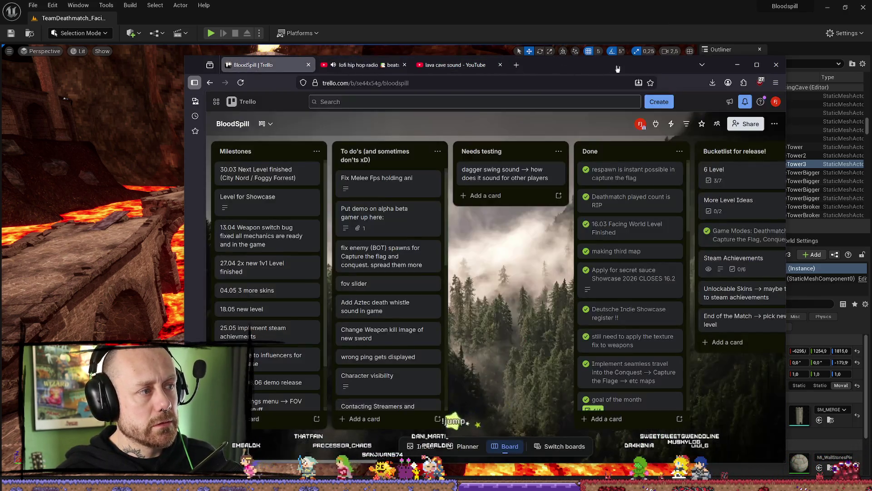
key(alt+Tab)
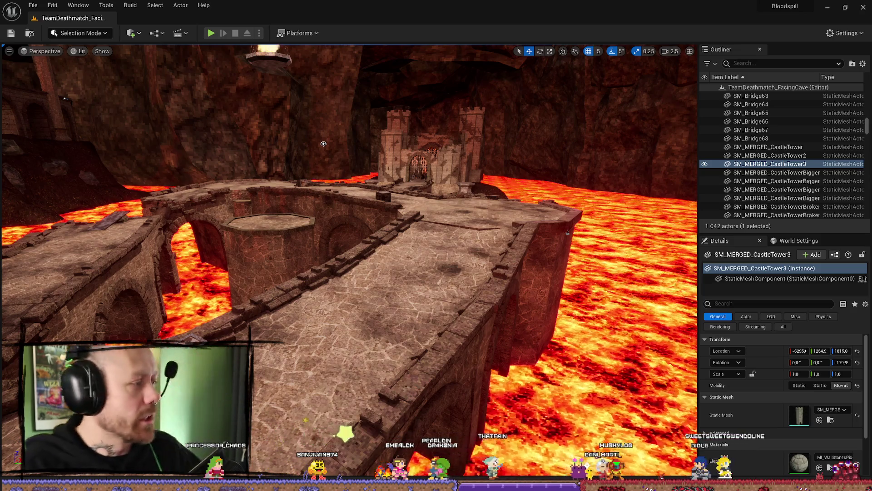
Fly to the castle gate, select the broken tower, frame Cliff7, then switch back to Trello
mouse_move(308, 303)
mouse_down()
mouse_move(291, 300)
mouse_move(354, 261)
mouse_move(512, 278)
mouse_up()
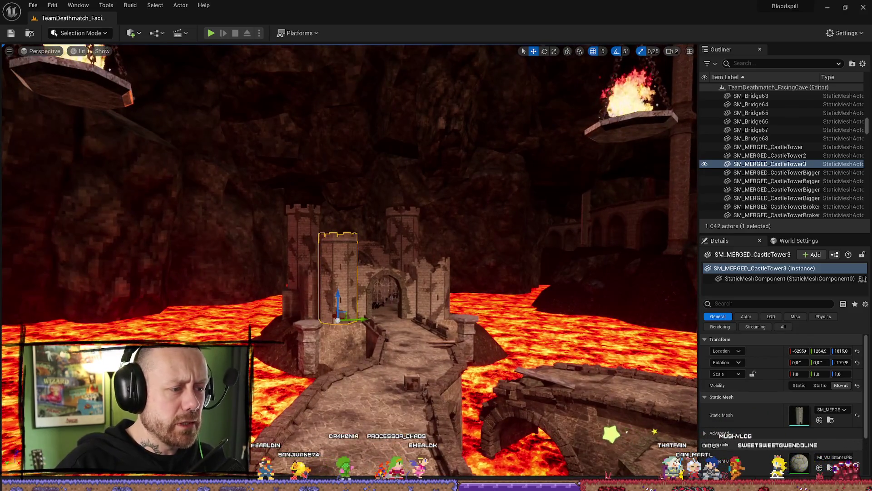
click(437, 347)
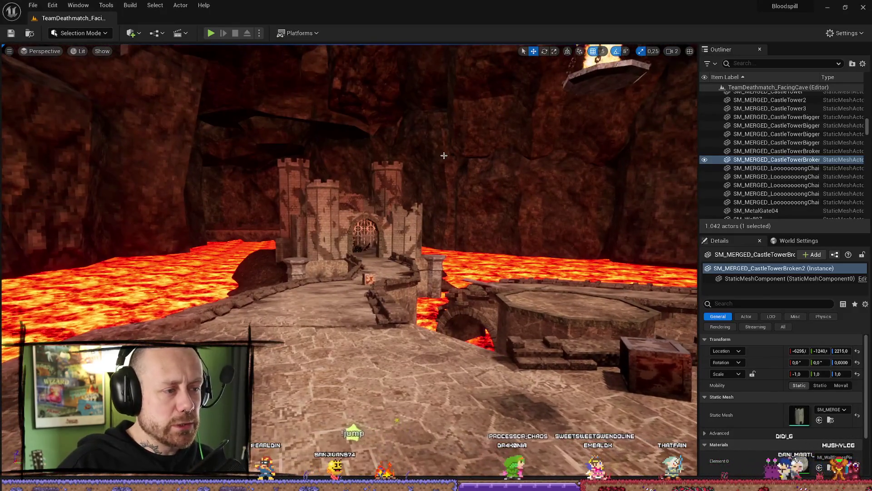
click(437, 191)
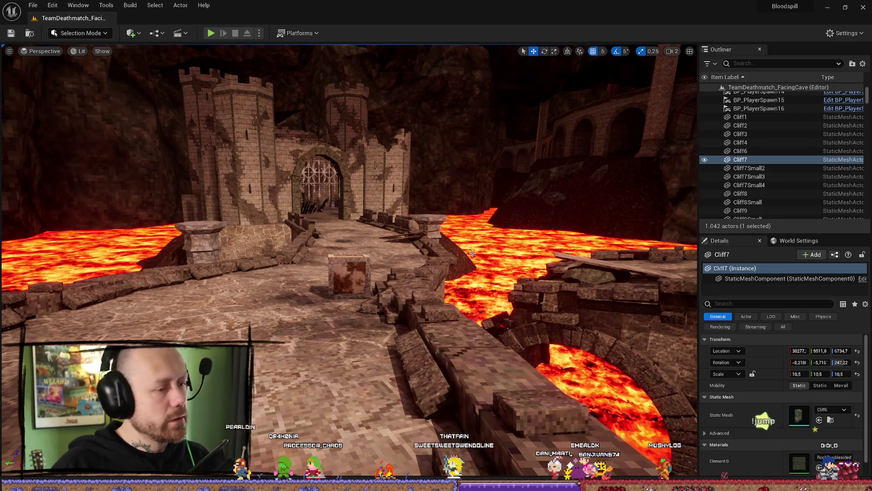
key(f)
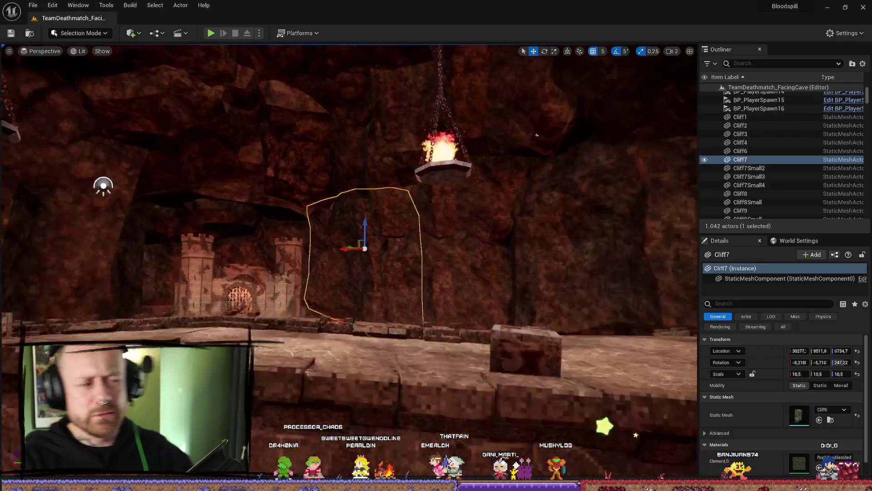
mouse_move(420, 269)
mouse_down()
mouse_move(387, 263)
mouse_move(420, 269)
mouse_up()
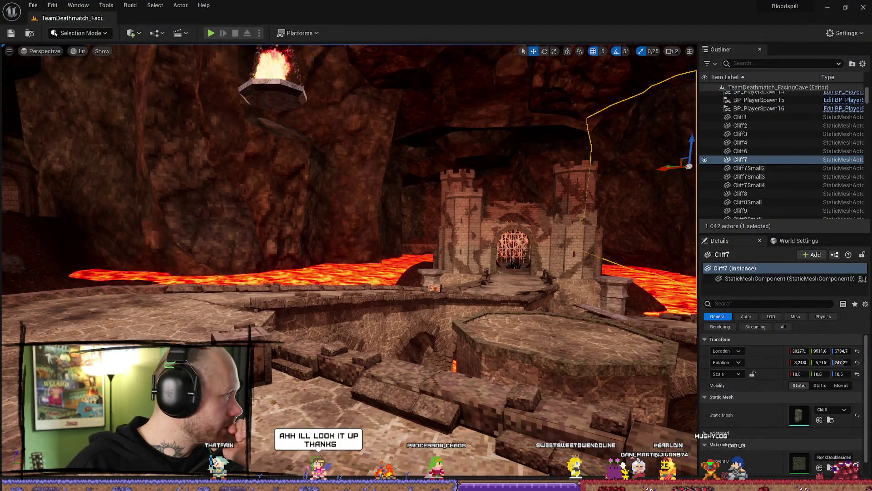
key(alt+Tab)
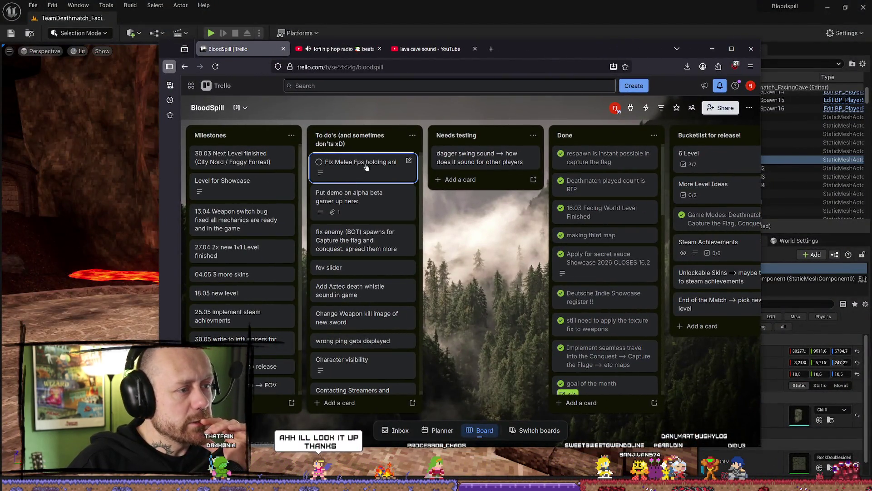
Open the 'Fix Melee Fps holding ani' card to read it, then close it back to the board
click(366, 168)
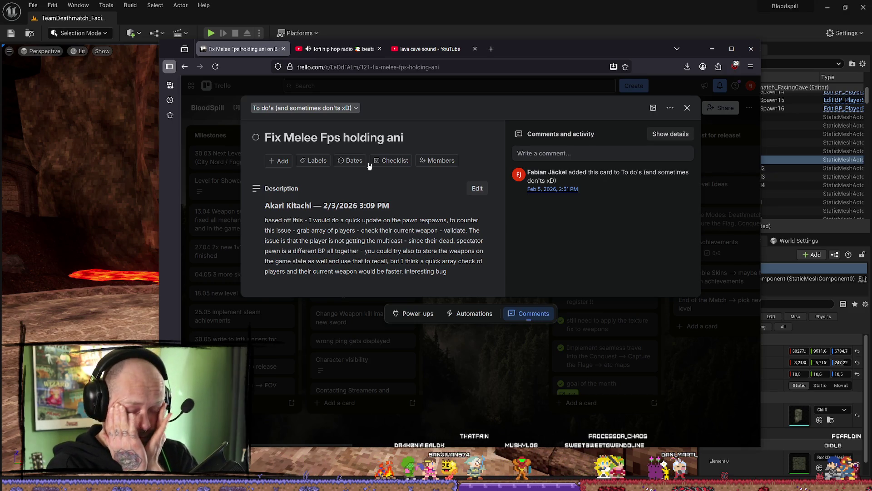
click(686, 108)
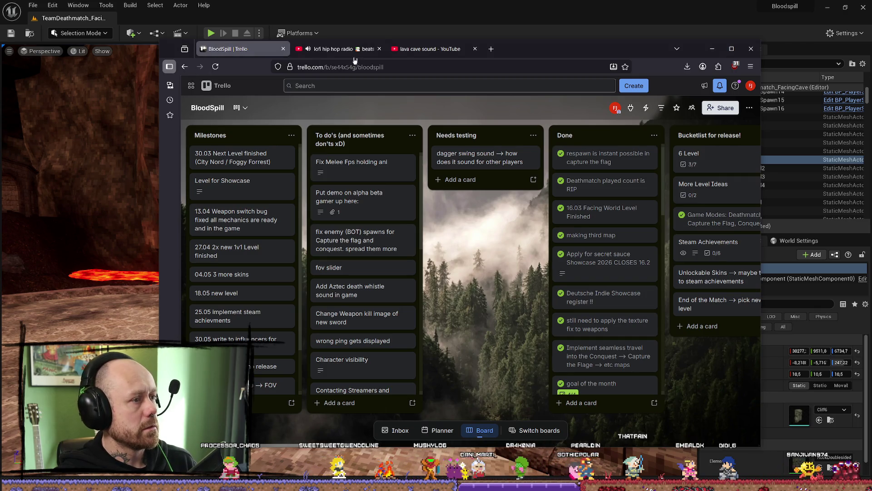
Close the lofi stream's live chat, flick through the browser tabs, then minimize Firefox
click(333, 49)
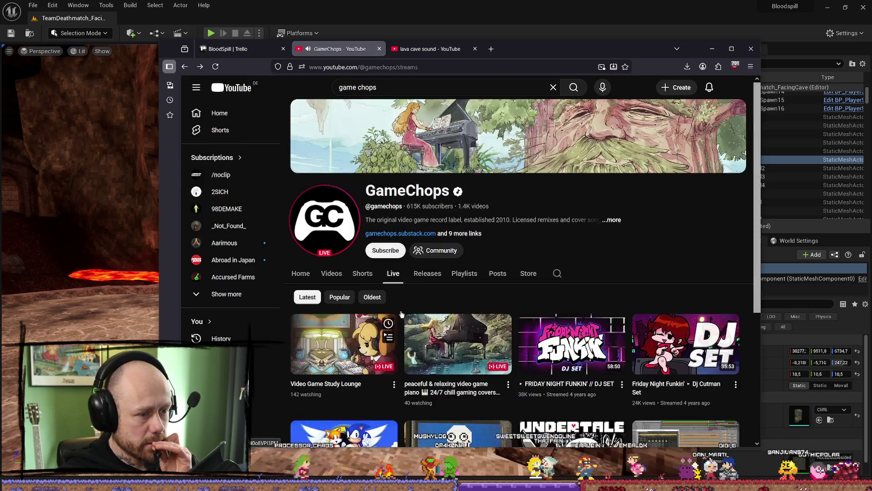
scroll(381, 344, down, 4)
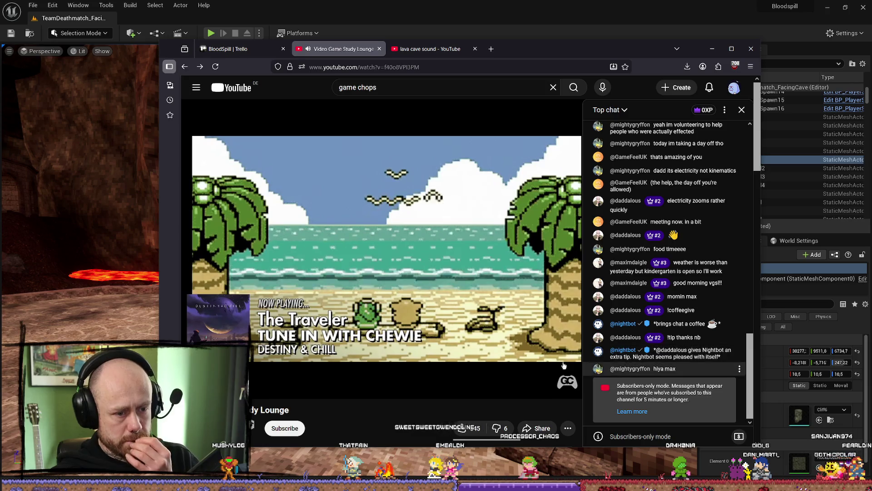
click(741, 110)
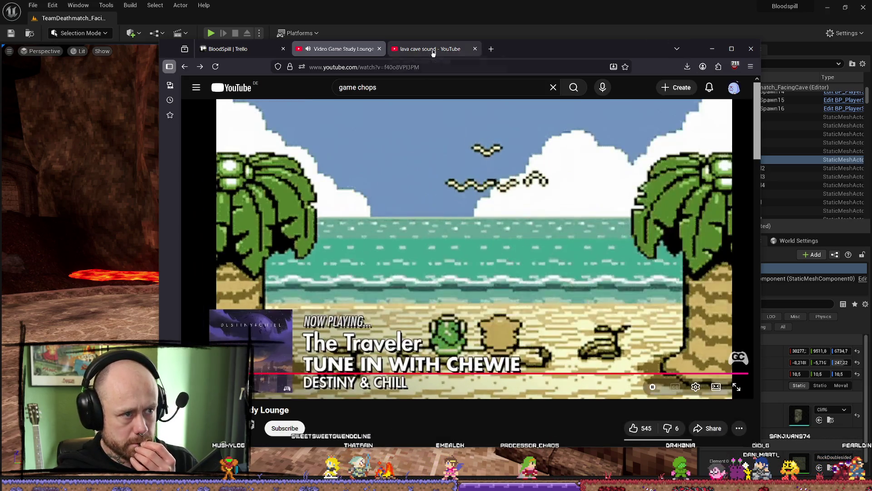
click(430, 49)
click(341, 48)
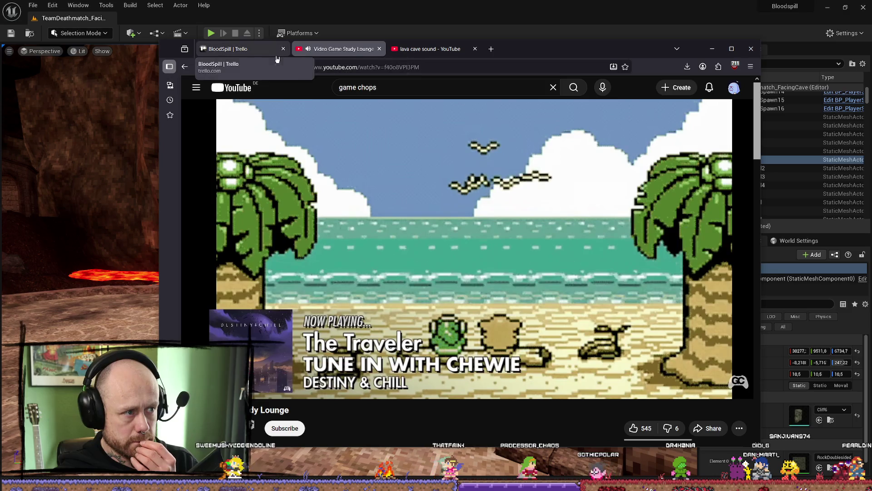
click(230, 49)
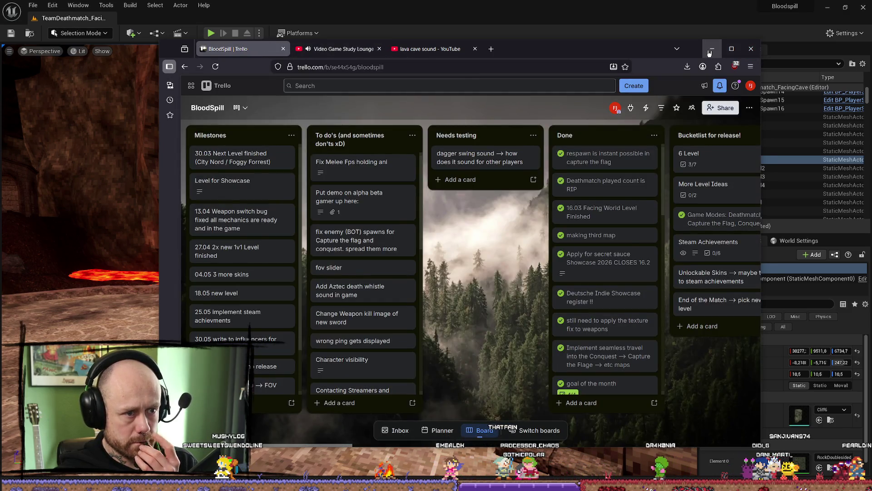
click(711, 49)
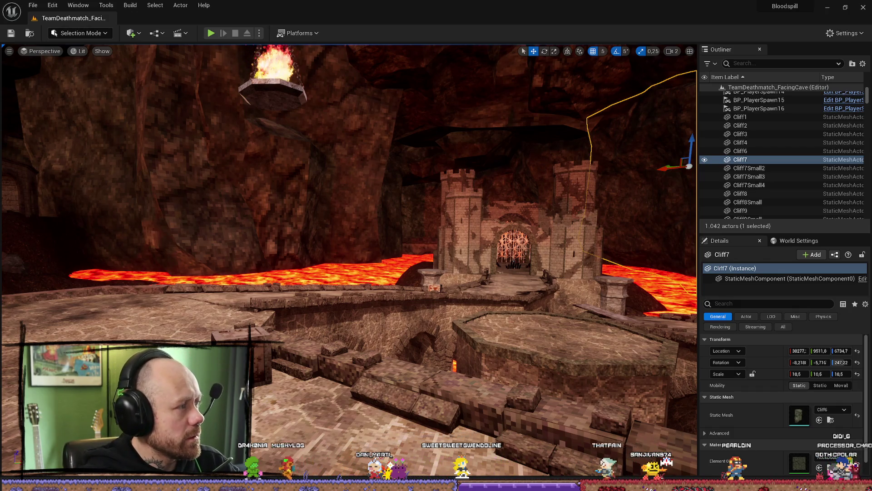
Start the first recommended lofi video, then return to Unreal and Save All
key(alt+Tab)
click(344, 48)
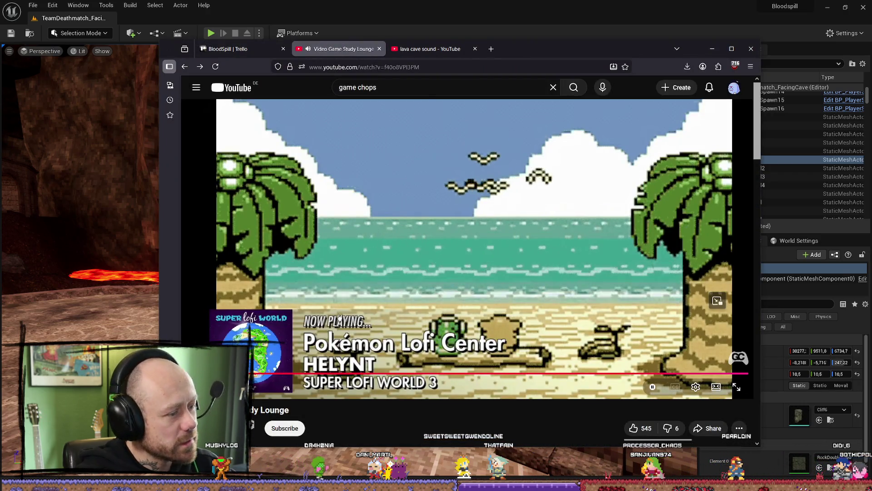
scroll(552, 296, down, 4)
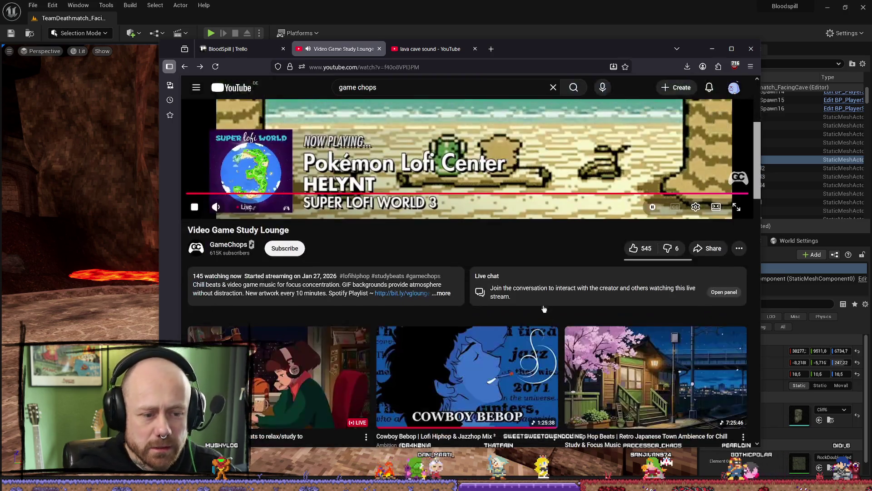
scroll(552, 295, down, 2)
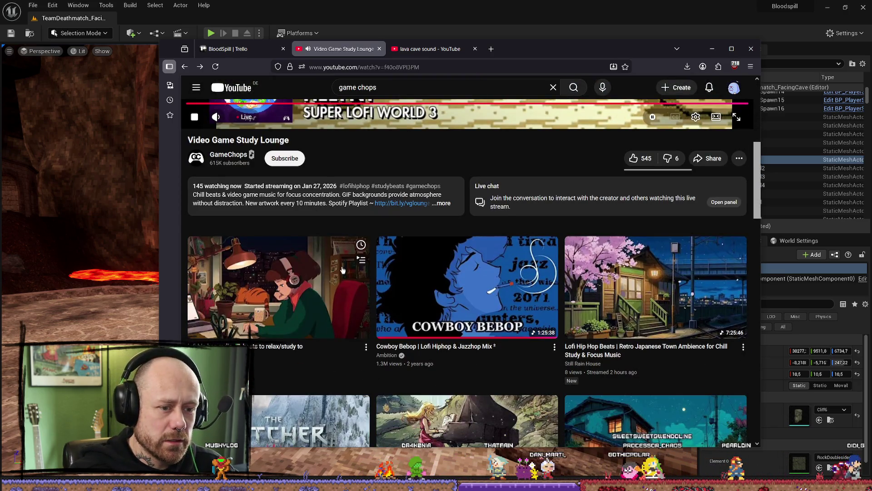
click(552, 296)
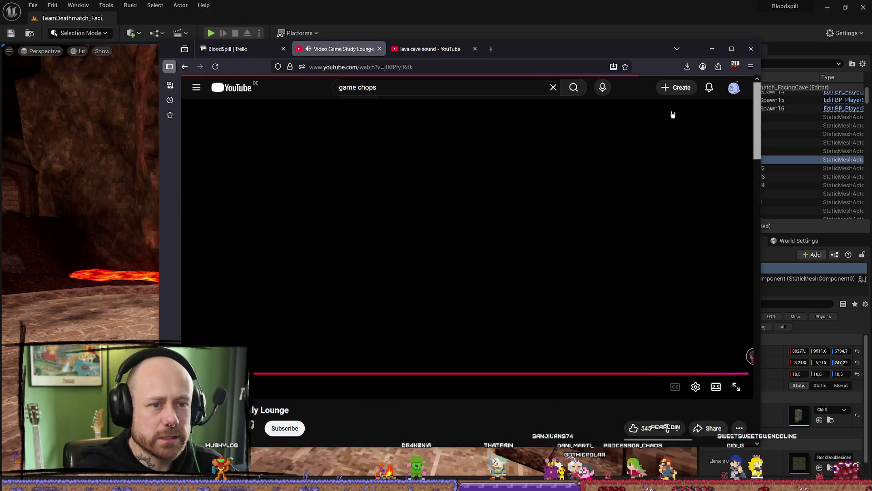
key(alt+Tab)
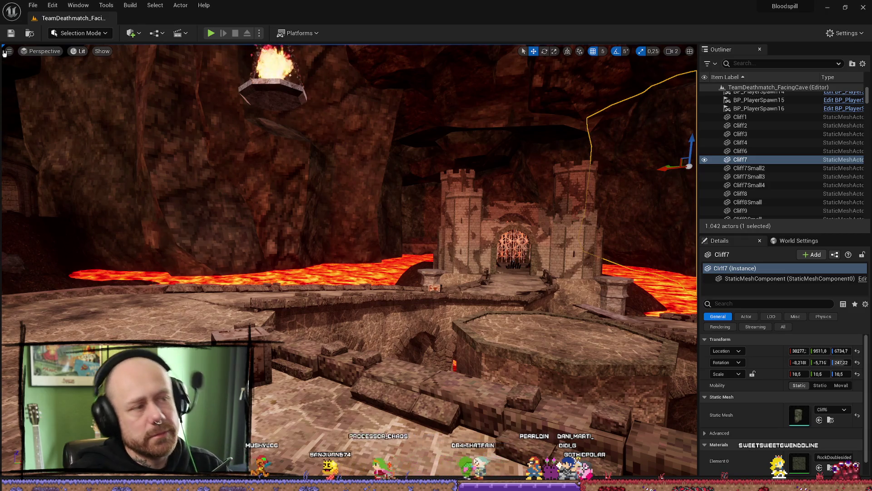
click(33, 5)
click(81, 122)
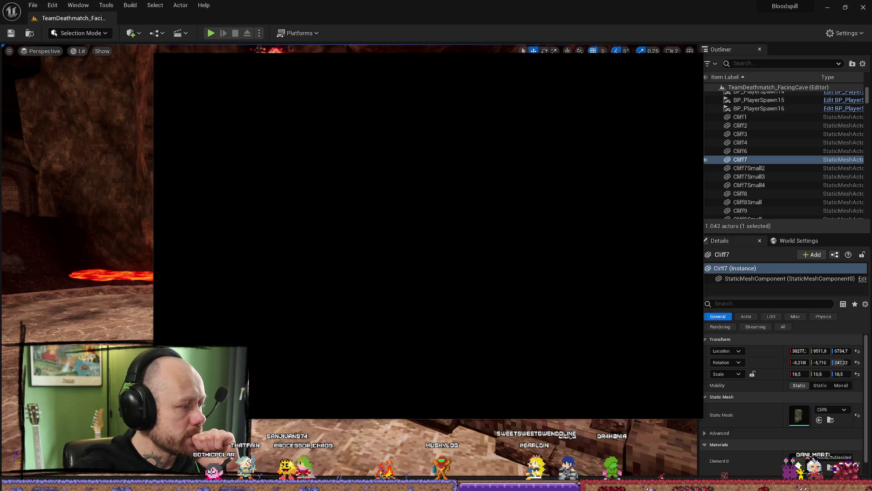
Launch Blender 4.3 from the Steam library and minimize the Steam window
click(234, 72)
drag(481, 64, 457, 72)
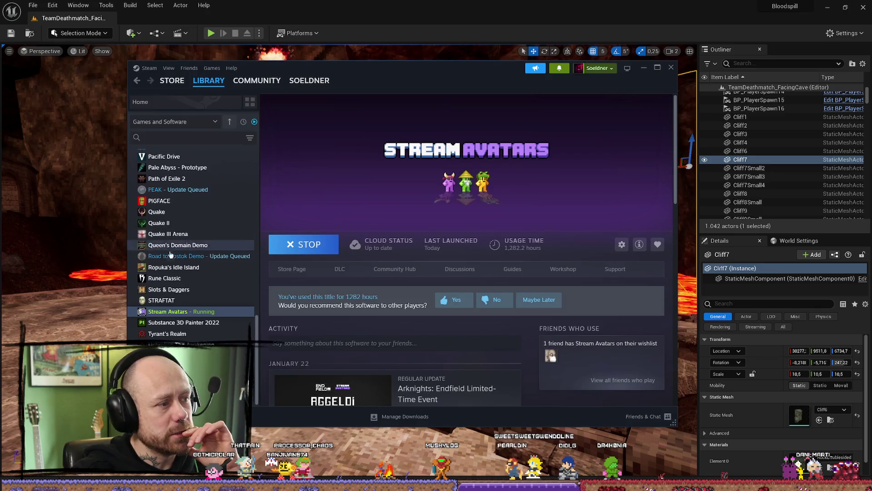
scroll(186, 206, up, 10)
double_click(185, 206)
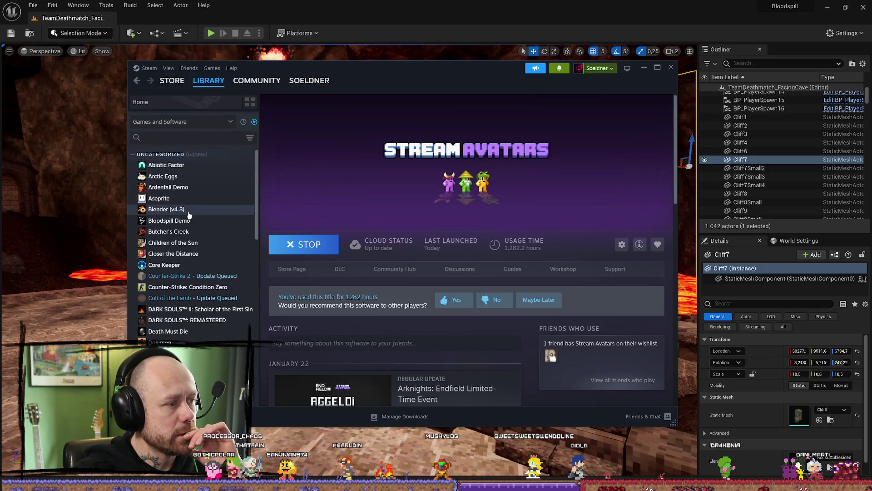
click(646, 69)
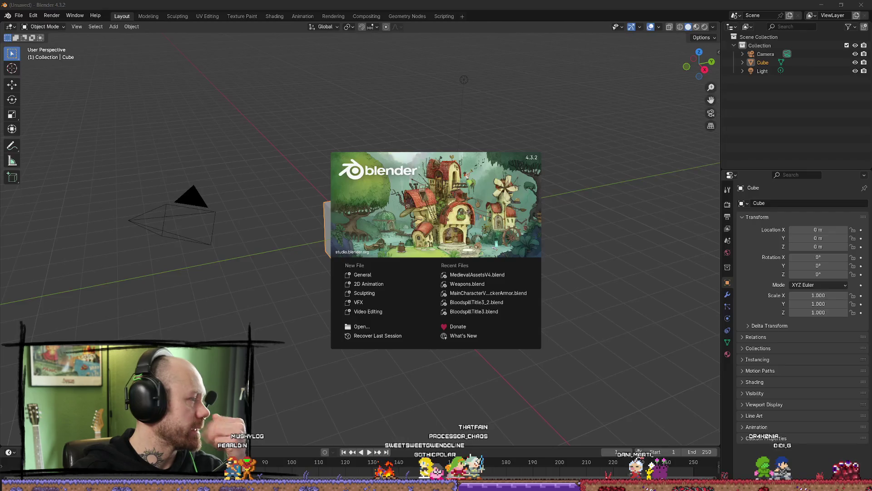
Open MainCharacterV16_SplitInParts_NewBaseThickerArmor.blend from the Character folder
click(558, 317)
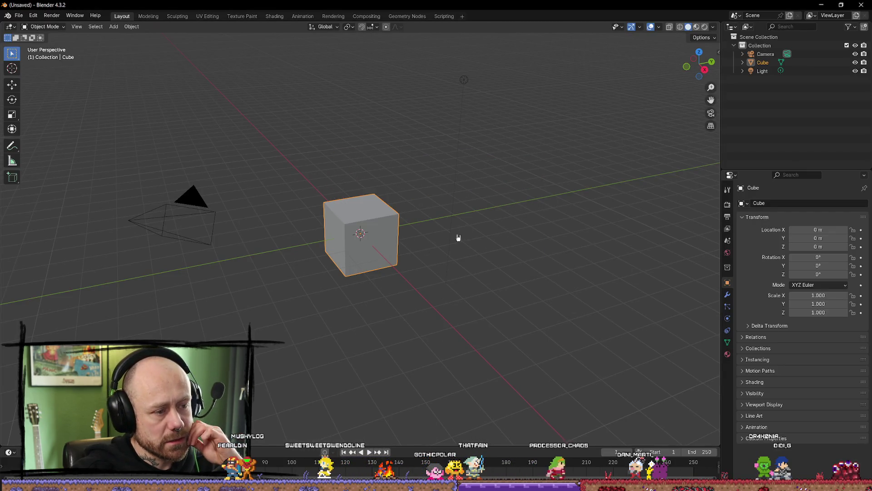
click(18, 16)
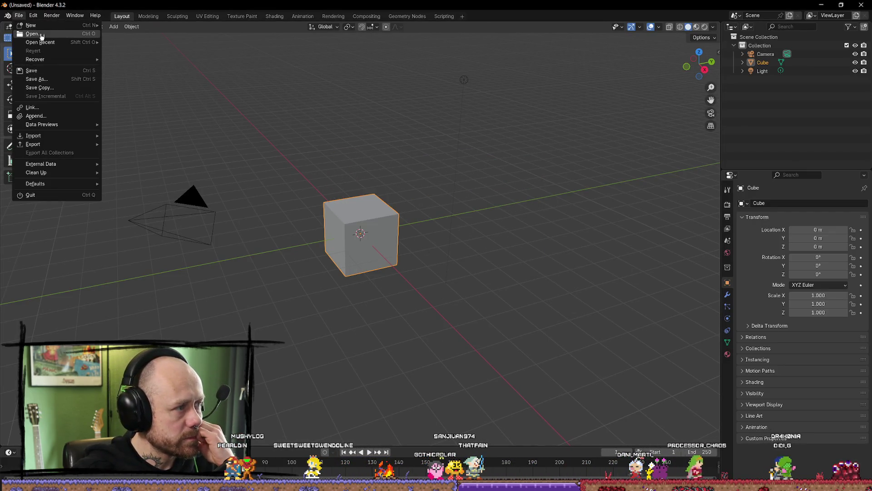
click(42, 36)
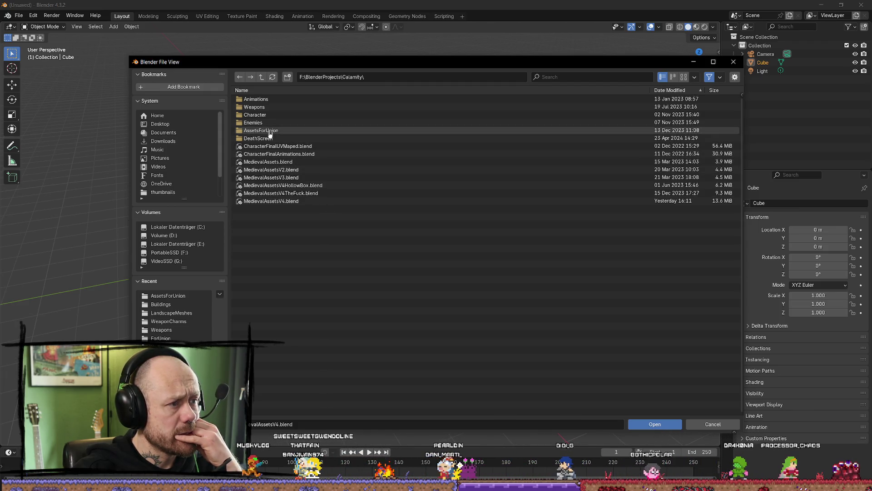
double_click(272, 115)
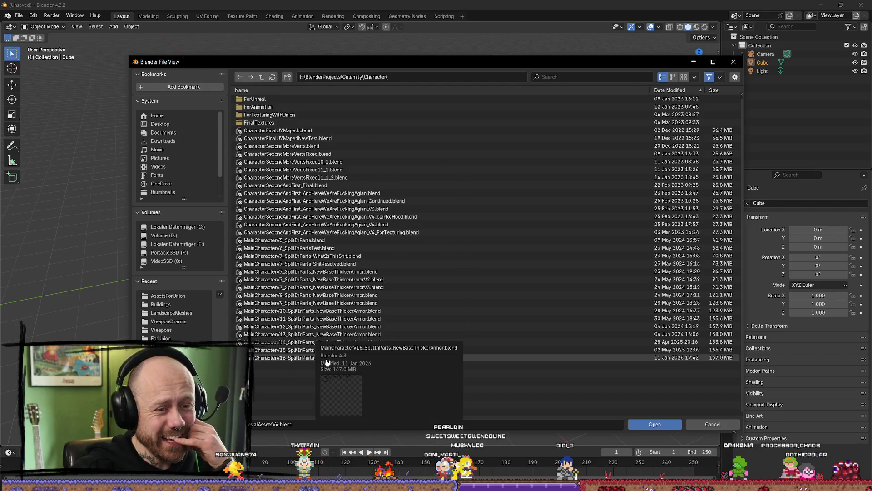
click(299, 359)
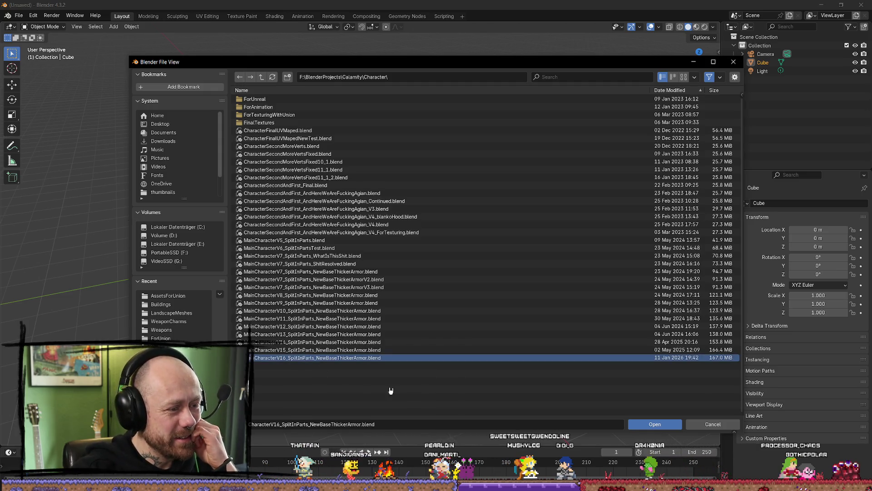
click(652, 424)
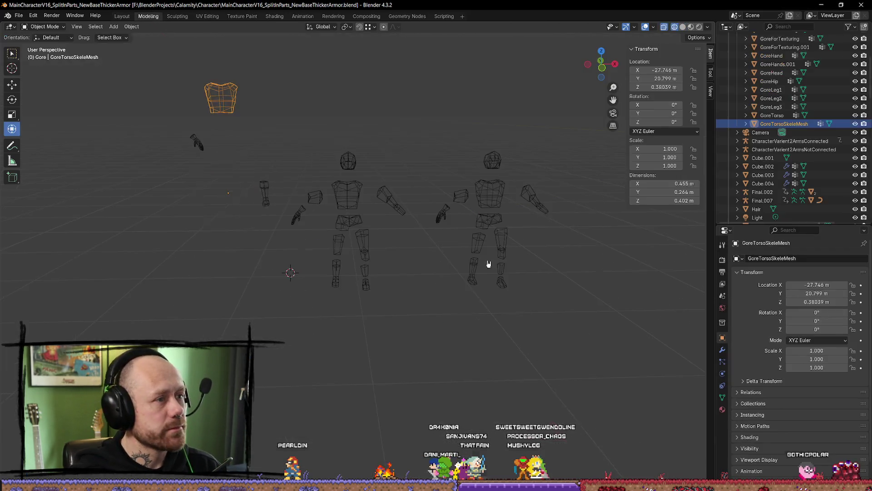
Frame the GoreTorsoSkeleMesh torso and switch the viewport to solid shading
scroll(477, 216, down, 3)
scroll(446, 220, up, 5)
mouse_move(446, 220)
mouse_down()
mouse_move(477, 211)
mouse_move(419, 236)
mouse_move(405, 253)
mouse_move(376, 208)
mouse_move(397, 207)
mouse_up()
scroll(405, 253, down, 5)
key(KP_Decimal)
scroll(397, 206, down, 8)
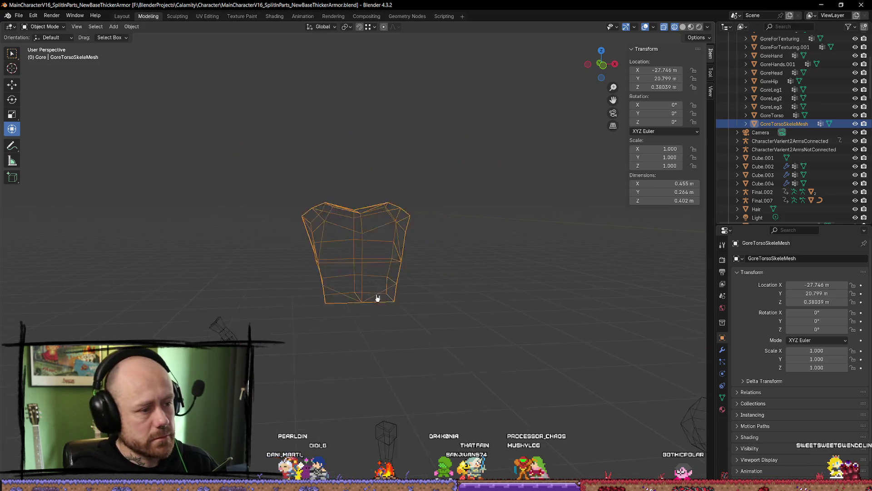
drag(460, 240, 486, 238)
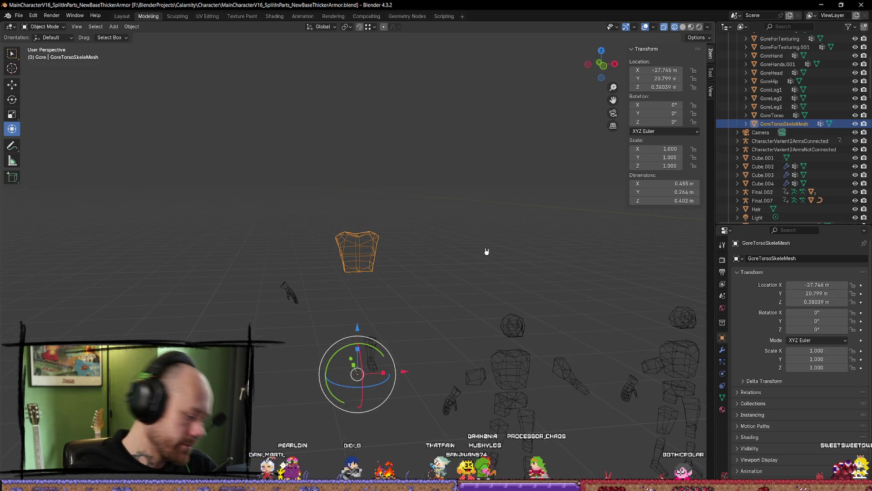
key(z)
click(568, 244)
Select the GoreTorso mesh and frame it in view
mouse_move(571, 242)
mouse_down()
mouse_move(567, 271)
mouse_move(532, 286)
mouse_move(599, 287)
mouse_move(296, 321)
mouse_up()
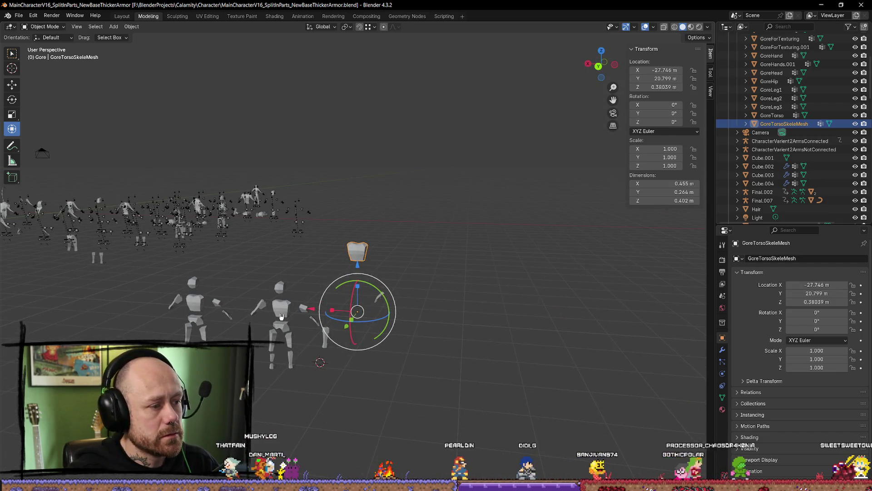
click(282, 317)
key(KP_Decimal)
scroll(278, 210, down, 8)
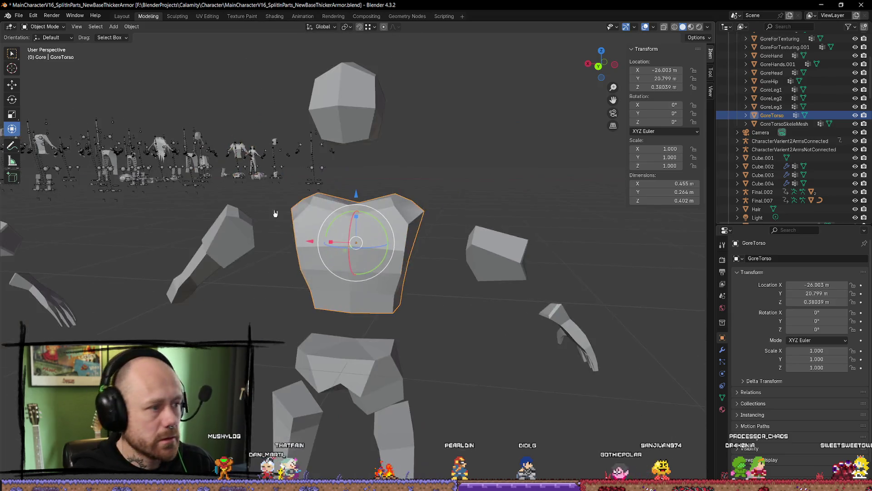
Select ExecutionerArmorBody and pan across the row of characters
click(278, 82)
scroll(278, 91, down, 10)
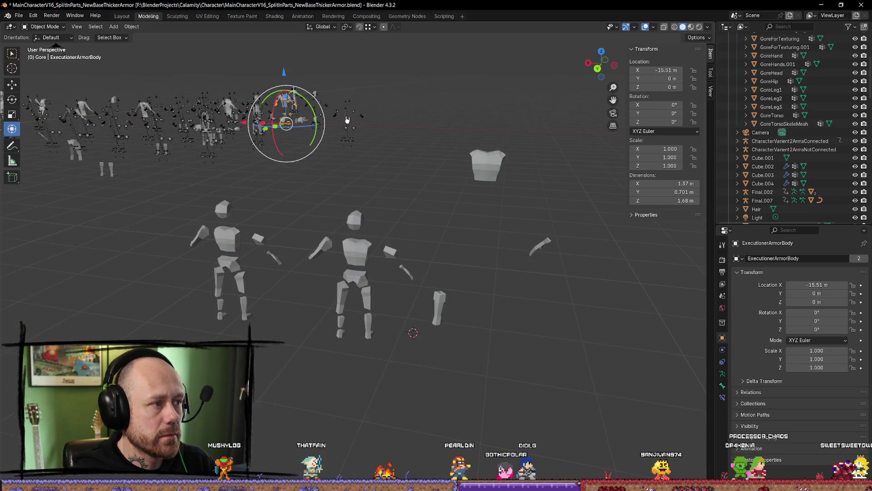
mouse_move(521, 233)
mouse_down()
mouse_move(313, 290)
mouse_move(419, 286)
mouse_up()
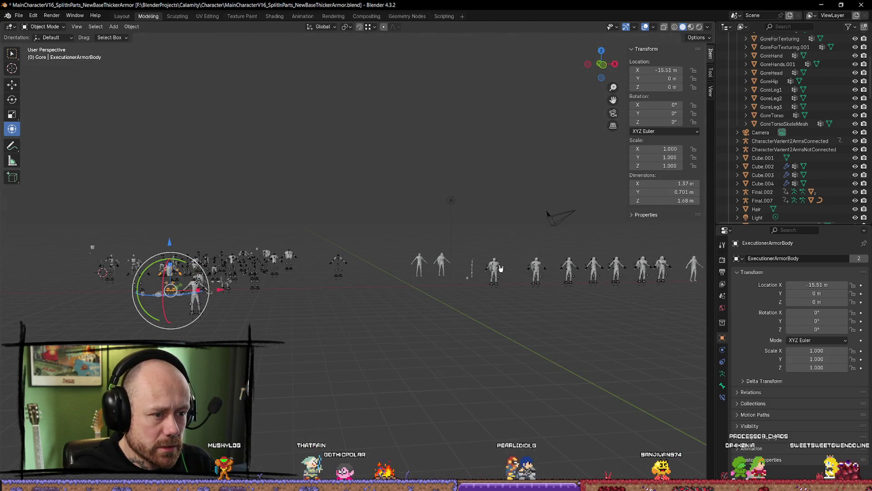
drag(612, 278, 413, 278)
mouse_move(337, 283)
mouse_down()
mouse_move(395, 286)
mouse_move(154, 285)
mouse_up()
mouse_move(429, 289)
mouse_down()
mouse_move(445, 288)
mouse_move(265, 302)
mouse_up()
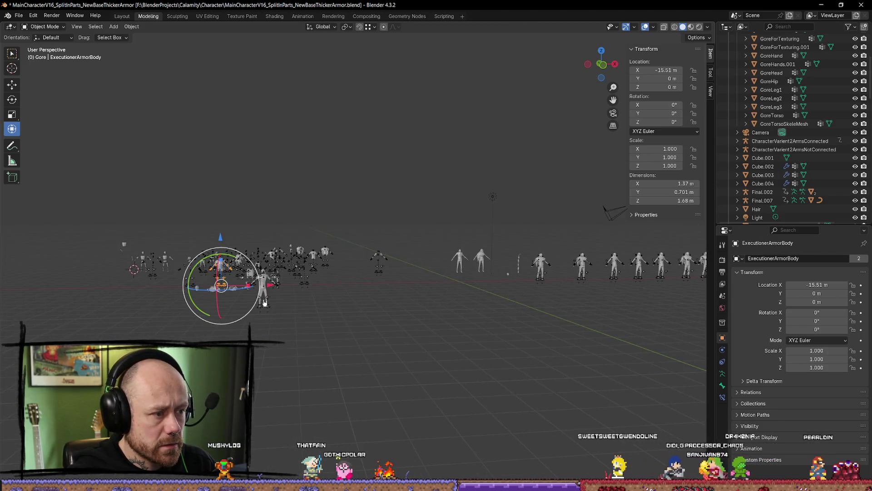
Select and frame the FinalMoreVerts character, viewing it from a high angle
click(275, 283)
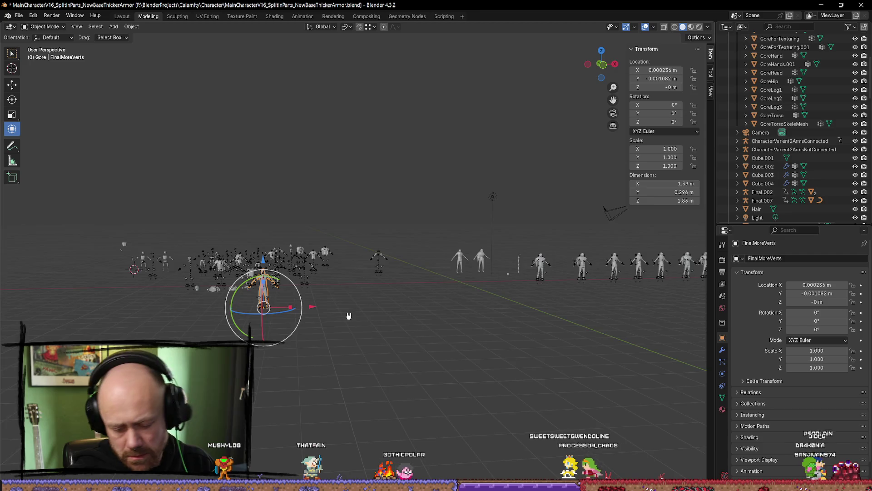
key(KP_Decimal)
scroll(451, 248, down, 5)
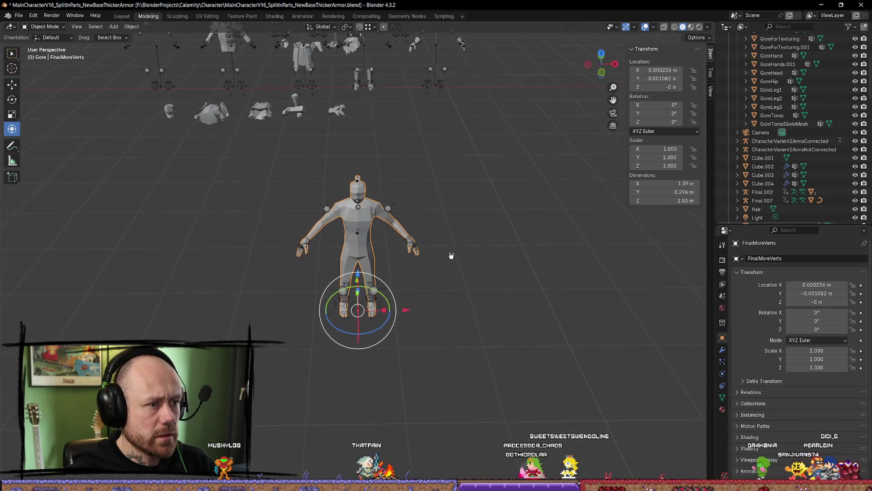
mouse_move(486, 263)
mouse_down()
mouse_move(527, 263)
mouse_move(457, 270)
mouse_move(471, 254)
mouse_up()
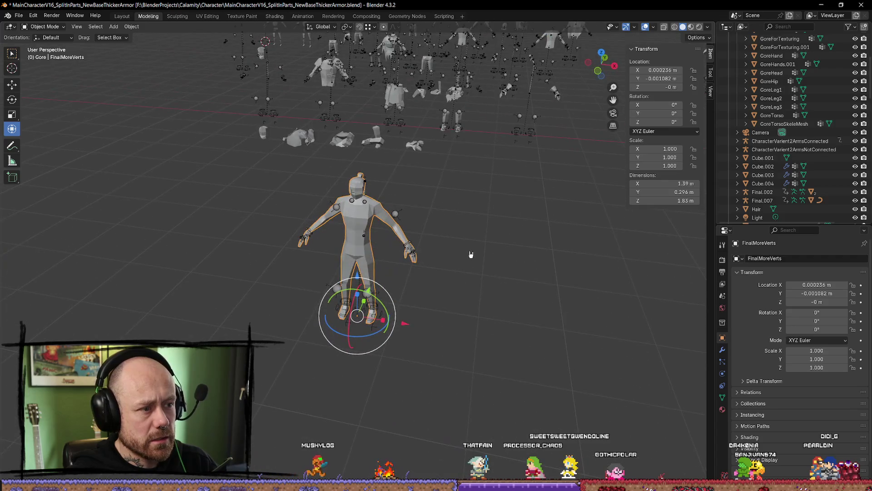
Frame ExecutionerArmorBody, then select the UE4_Mannequin_RougeChestSkele object
click(334, 81)
key(KP_Decimal)
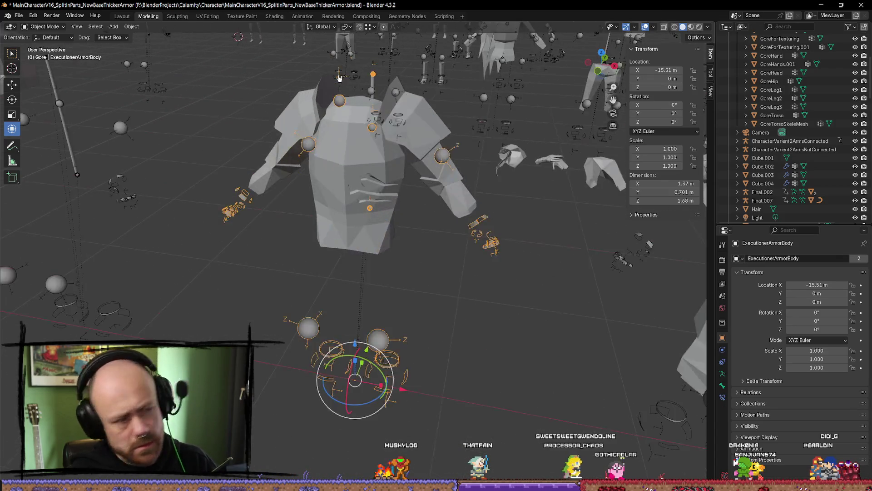
scroll(402, 164, down, 6)
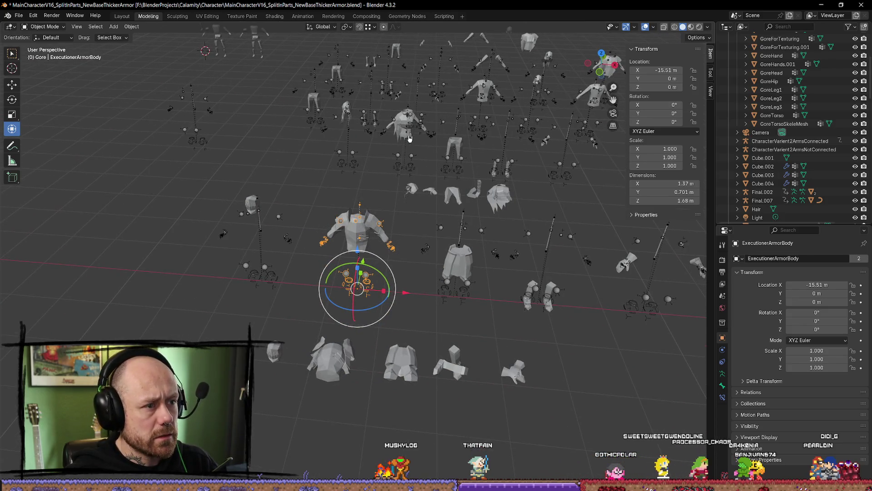
click(409, 139)
drag(410, 138, 400, 298)
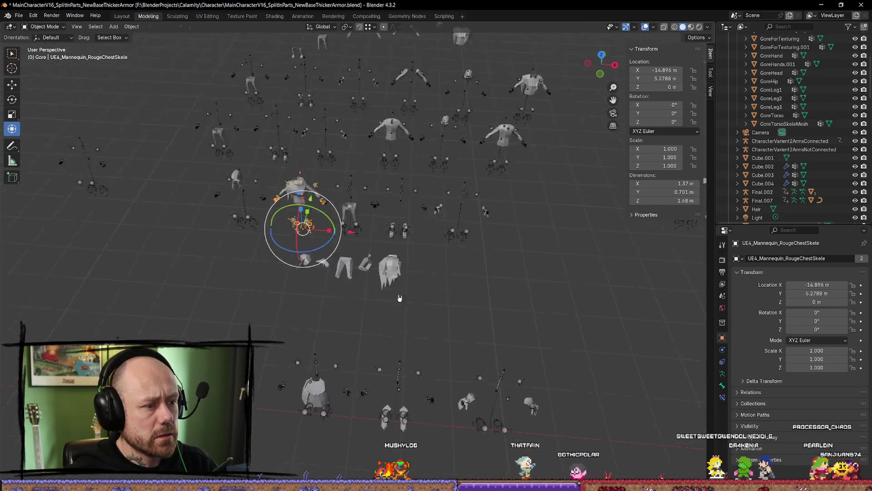
scroll(407, 301, up, 10)
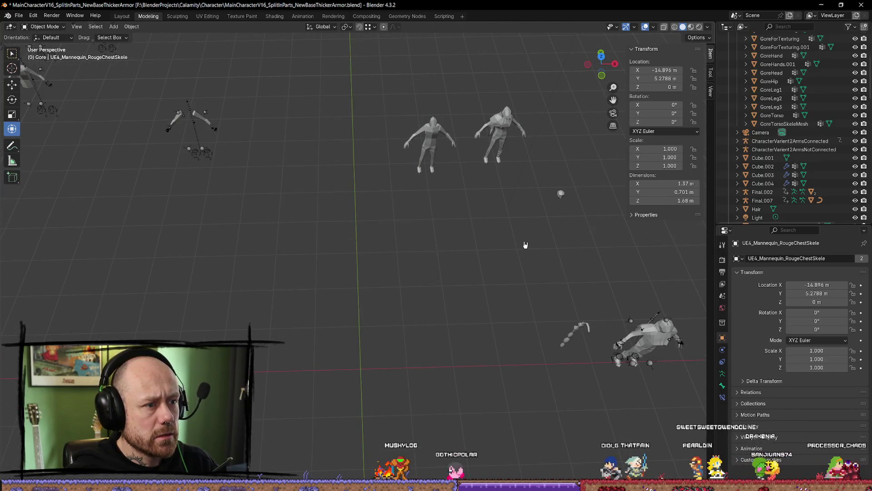
mouse_move(521, 232)
mouse_down()
mouse_move(427, 230)
mouse_move(384, 141)
mouse_move(427, 185)
mouse_move(555, 230)
mouse_move(520, 212)
mouse_up()
Select Rouge.006 and frame the Test.007 character from the front
click(428, 128)
scroll(428, 122, up, 8)
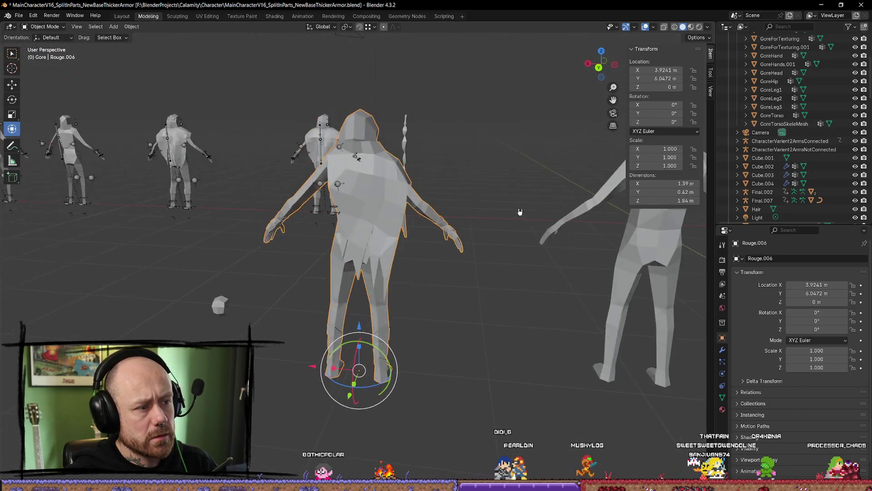
scroll(519, 212, down, 5)
drag(359, 175, 397, 190)
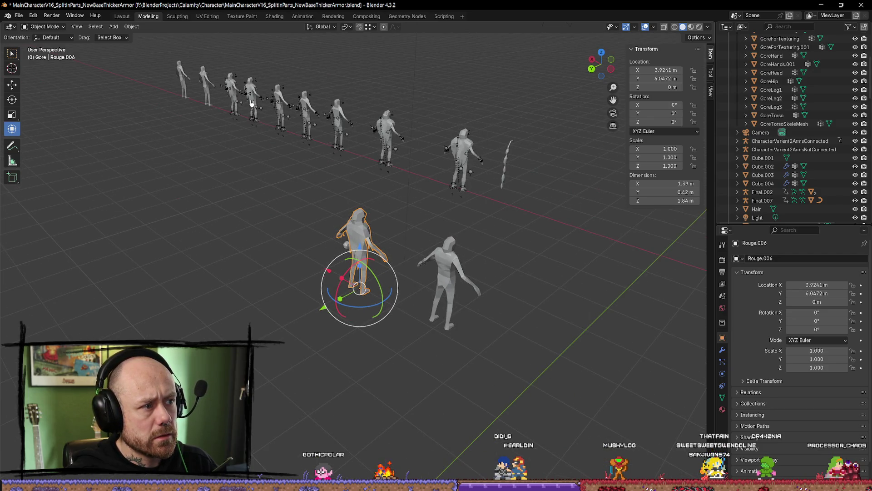
key(KP_Decimal)
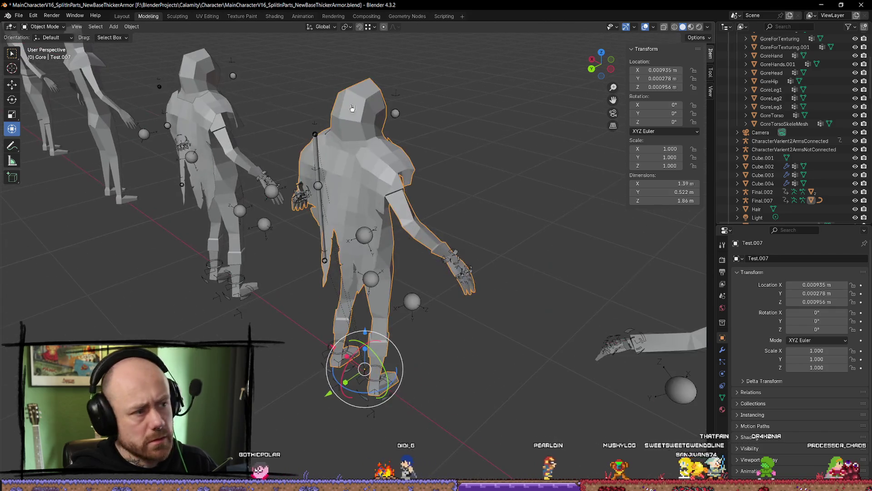
drag(268, 100, 293, 117)
scroll(293, 117, down, 5)
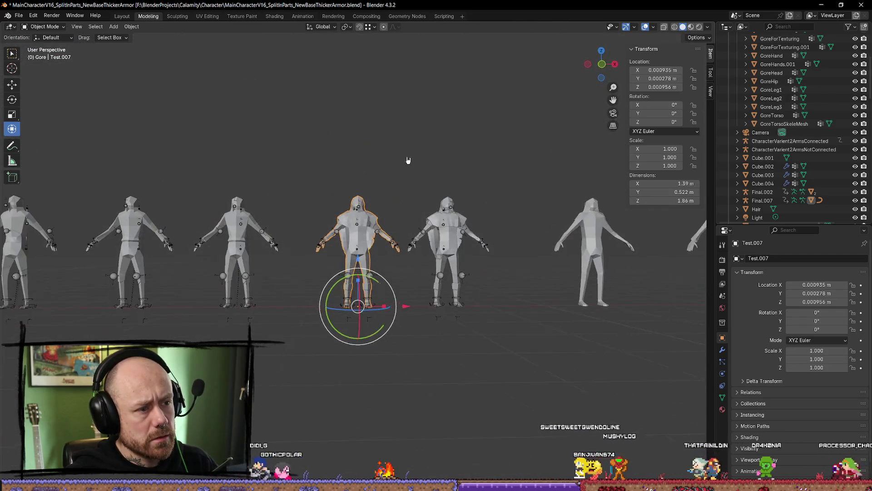
Select and frame the Rouge.006 character, viewing it from the side
mouse_move(409, 160)
mouse_down()
mouse_move(432, 161)
mouse_move(289, 251)
mouse_move(194, 166)
mouse_up()
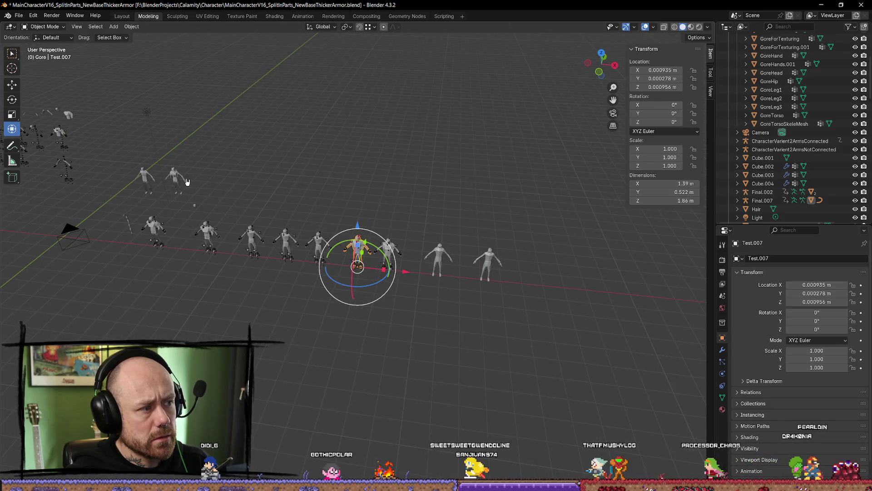
click(187, 181)
key(KP_Decimal)
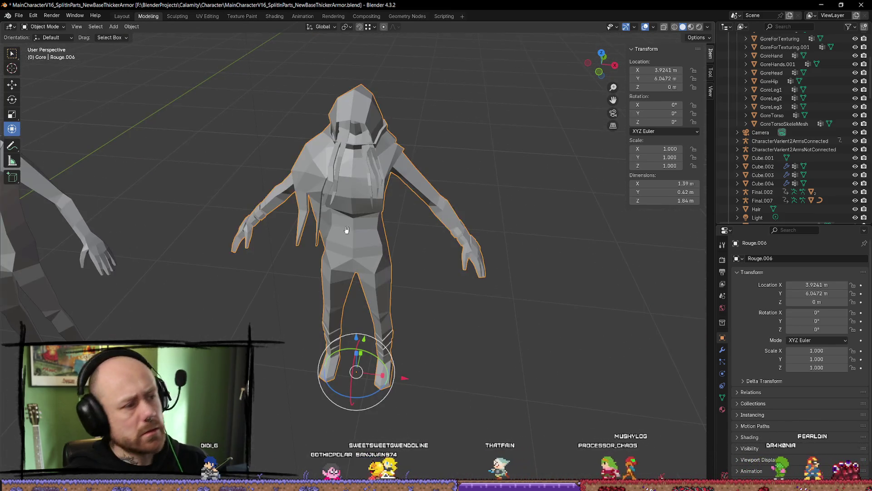
scroll(346, 229, down, 2)
mouse_move(347, 230)
mouse_down()
mouse_move(643, 204)
mouse_move(691, 208)
mouse_up()
scroll(339, 198, down, 8)
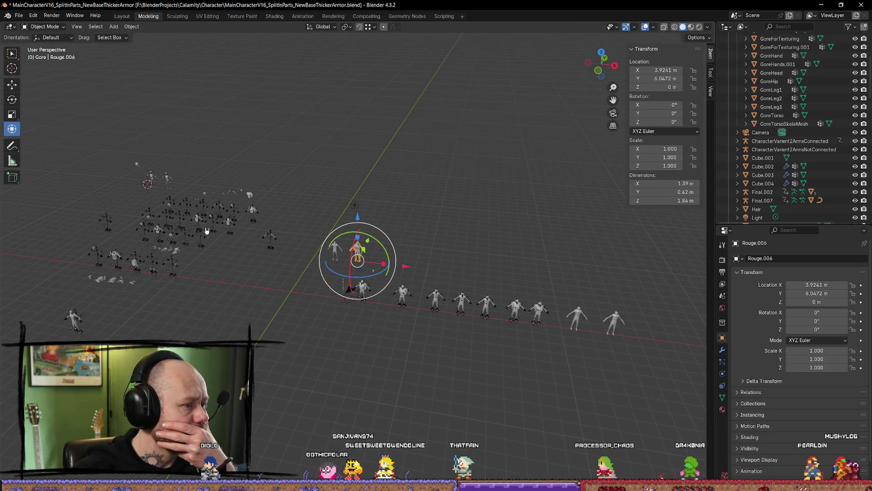
Select the RougeChest piece and frame the view on it
click(157, 233)
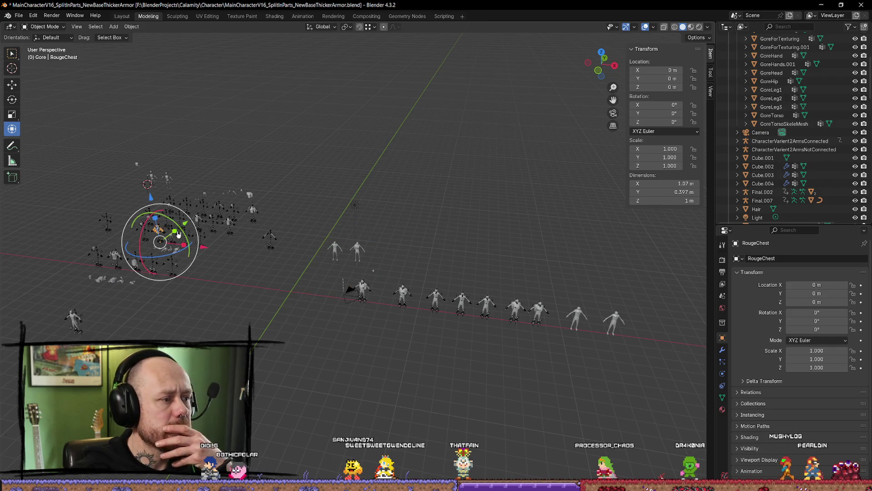
key(KP_Decimal)
scroll(308, 205, down, 4)
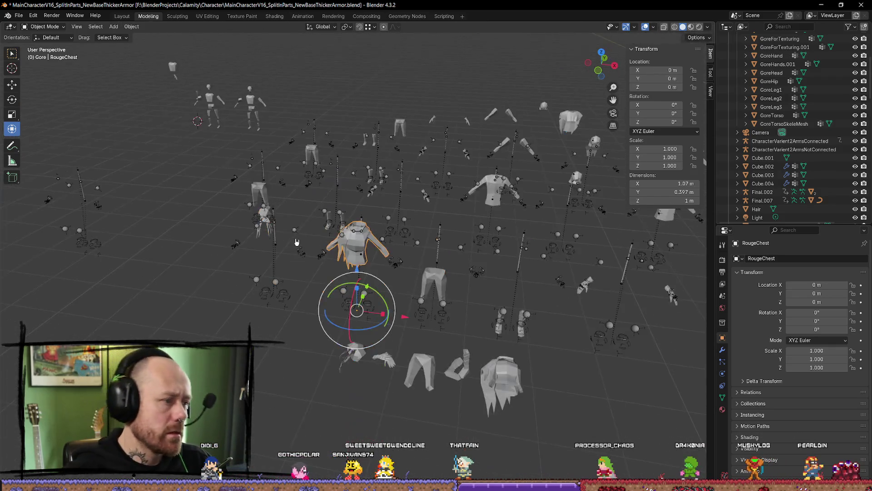
Frame Rouge.006 and show Character.043's vertex groups, such as clavicle_r and hand_r
scroll(308, 205, up, 2)
mouse_move(308, 205)
mouse_down()
mouse_move(527, 245)
mouse_move(709, 231)
mouse_up()
scroll(285, 258, up, 4)
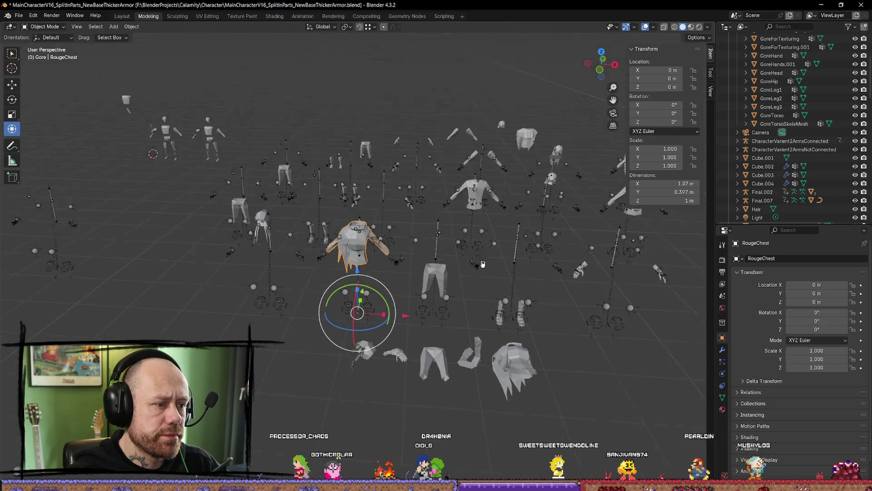
mouse_move(282, 259)
mouse_down()
mouse_move(275, 248)
mouse_move(173, 245)
mouse_move(227, 237)
mouse_move(253, 247)
mouse_move(203, 257)
mouse_move(294, 268)
mouse_move(255, 277)
mouse_move(105, 258)
mouse_move(104, 283)
mouse_move(643, 275)
mouse_up()
scroll(466, 252, down, 5)
scroll(467, 252, up, 5)
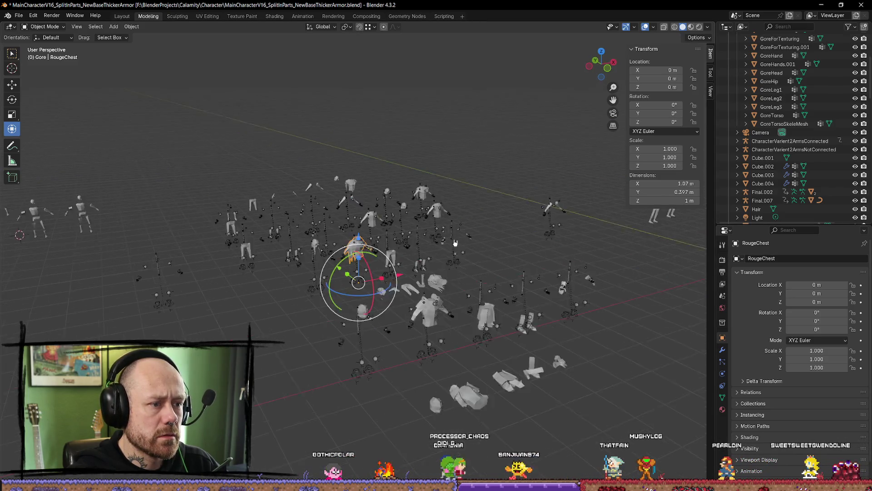
drag(466, 252, 537, 100)
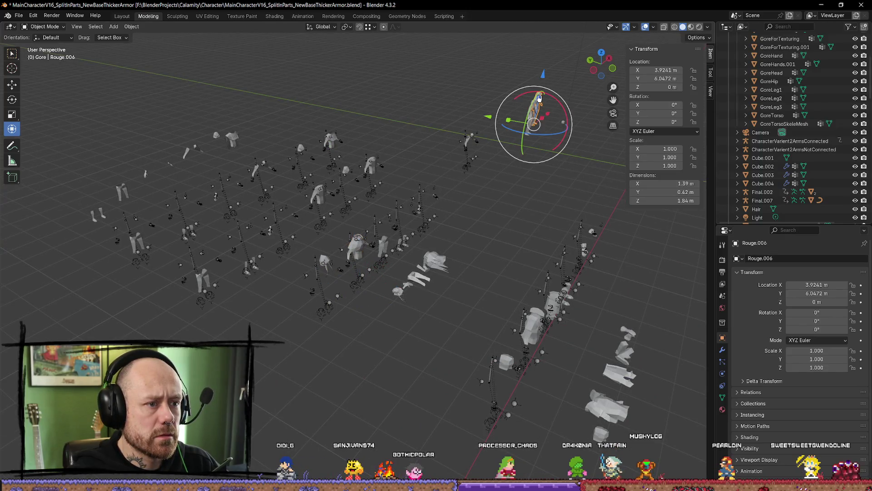
key(KP_Decimal)
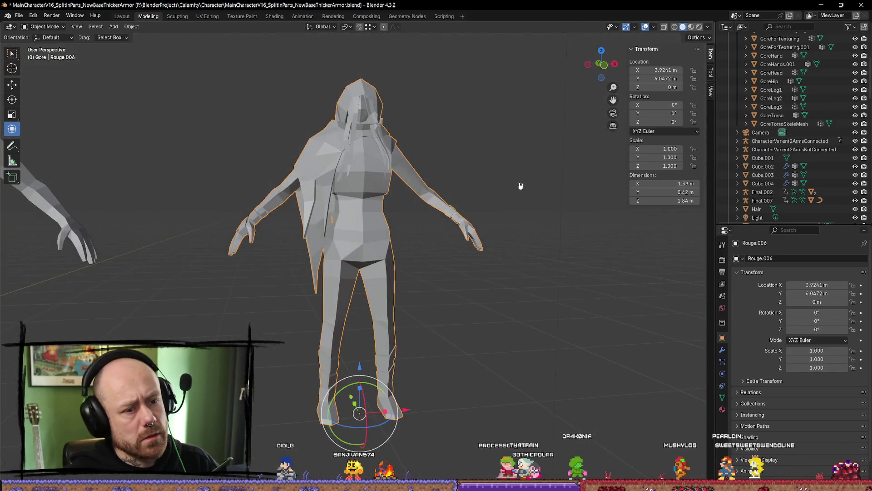
click(722, 397)
scroll(795, 297, down, 1)
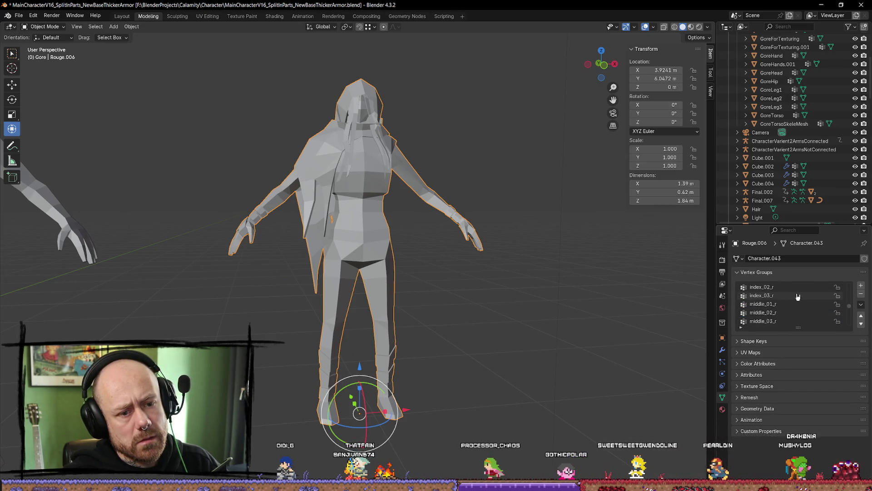
mouse_move(570, 259)
mouse_down()
mouse_move(508, 312)
mouse_move(491, 311)
mouse_move(531, 334)
mouse_up()
scroll(491, 312, down, 4)
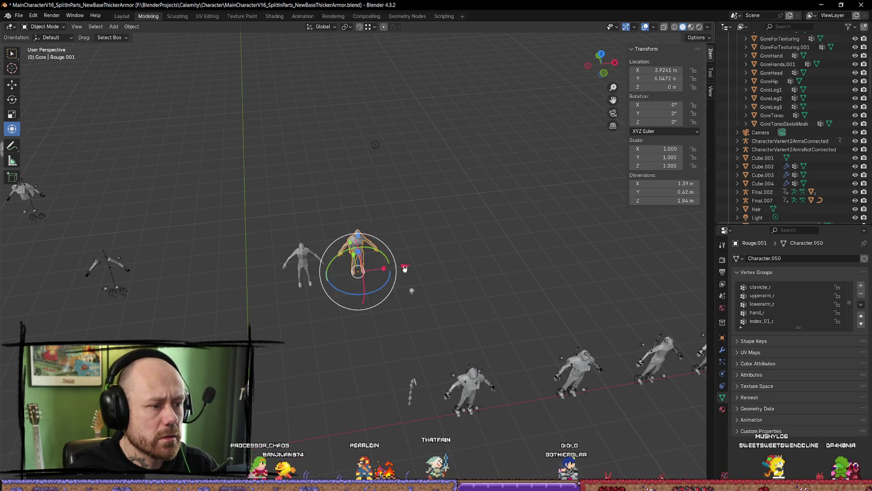
Duplicate the Rouge character and place the copy at X 0, Y 0
key(shift+d)
key(x)
click(481, 270)
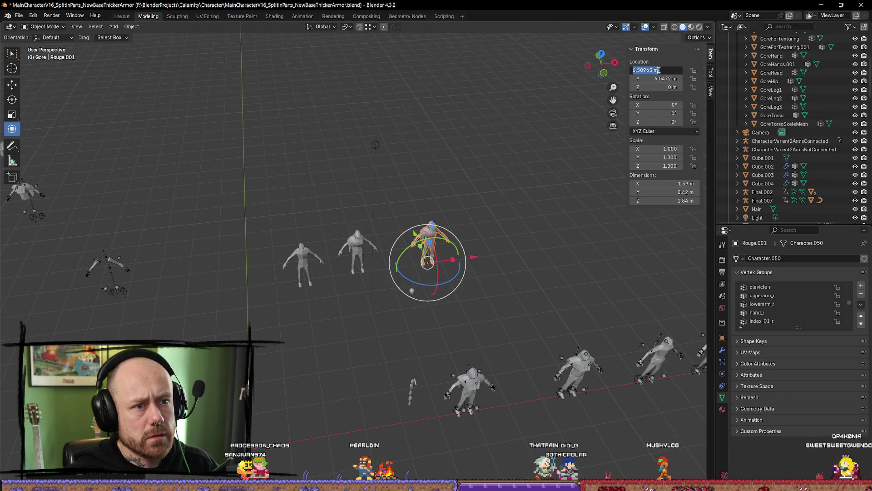
key(Tab)
text(0)
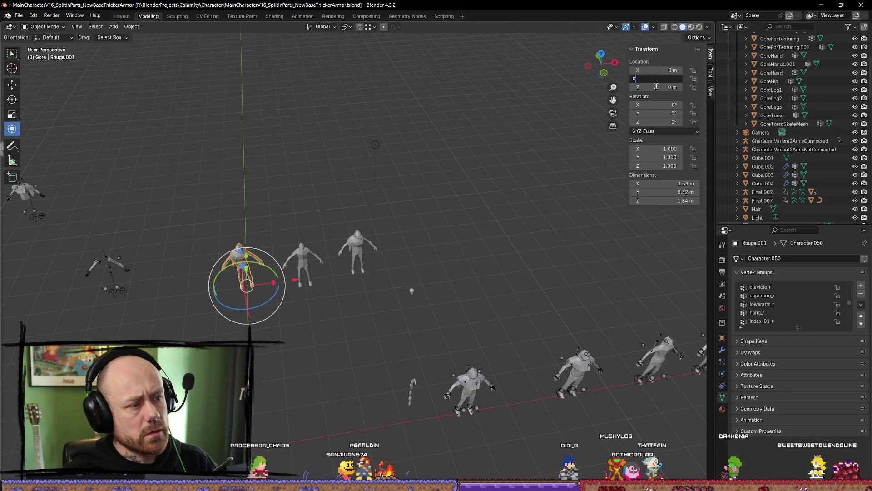
key(Return)
key(KP_Decimal)
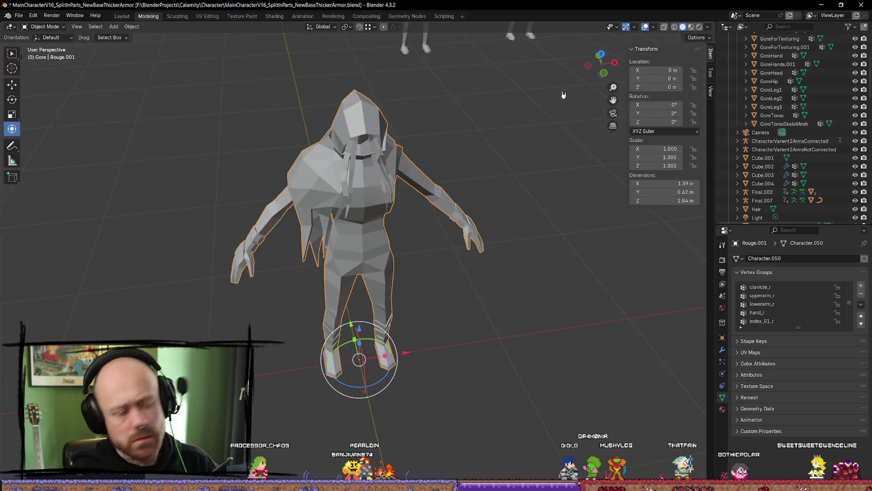
scroll(475, 259, up, 3)
In Edit Mode, delete one front hair strand's faces, then undo it
key(Tab)
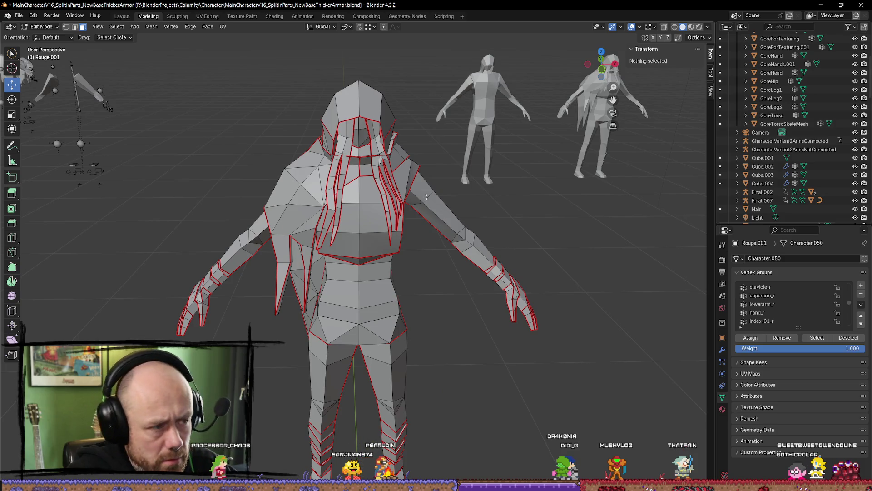
key(l)
key(l)
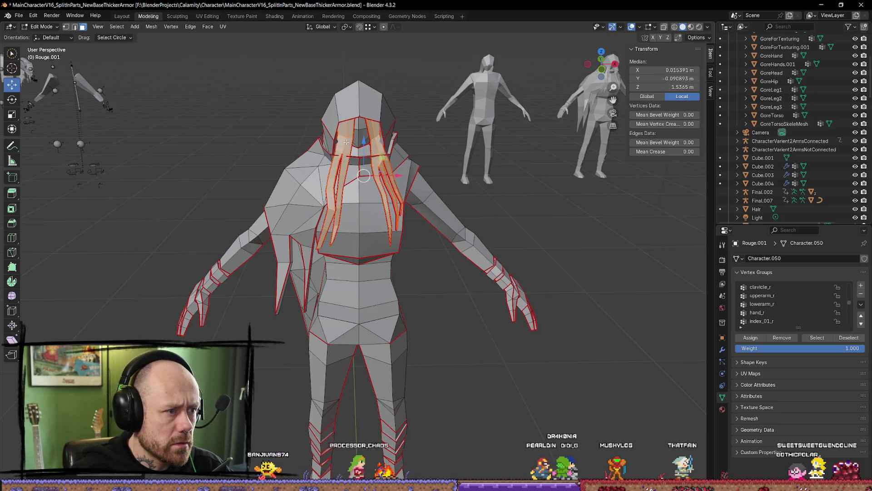
key(x)
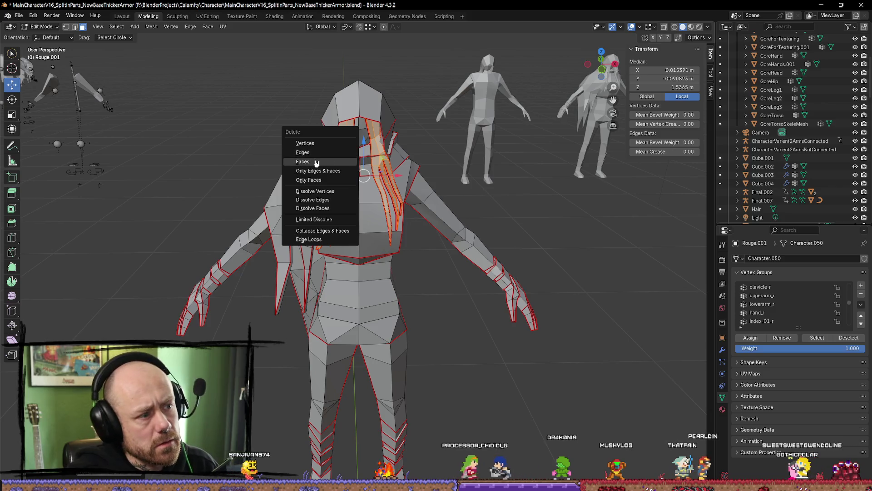
click(313, 163)
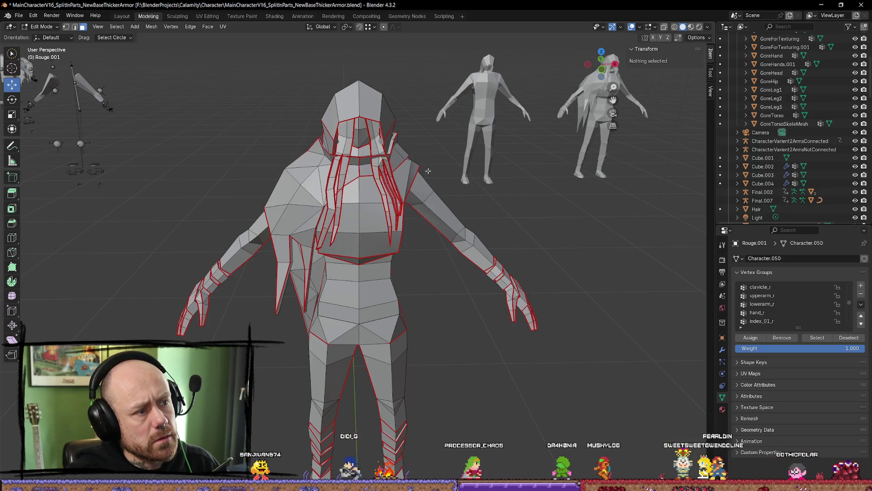
key(ctrl+z)
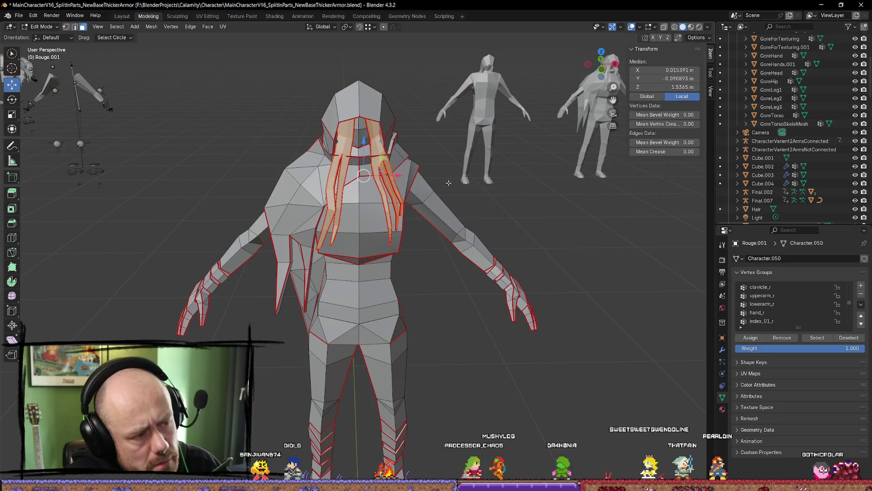
scroll(362, 128, up, 5)
mouse_move(362, 128)
mouse_down()
mouse_move(388, 200)
mouse_move(389, 193)
mouse_up()
Select two front hair strands, delete their faces, and return to Object Mode
key(alt+a)
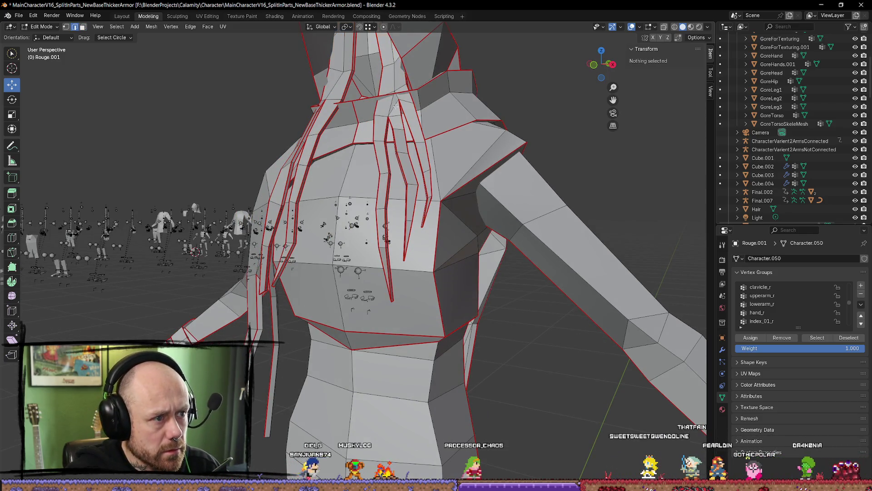
key(l)
mouse_move(414, 151)
mouse_down()
mouse_move(500, 164)
mouse_move(352, 168)
mouse_up()
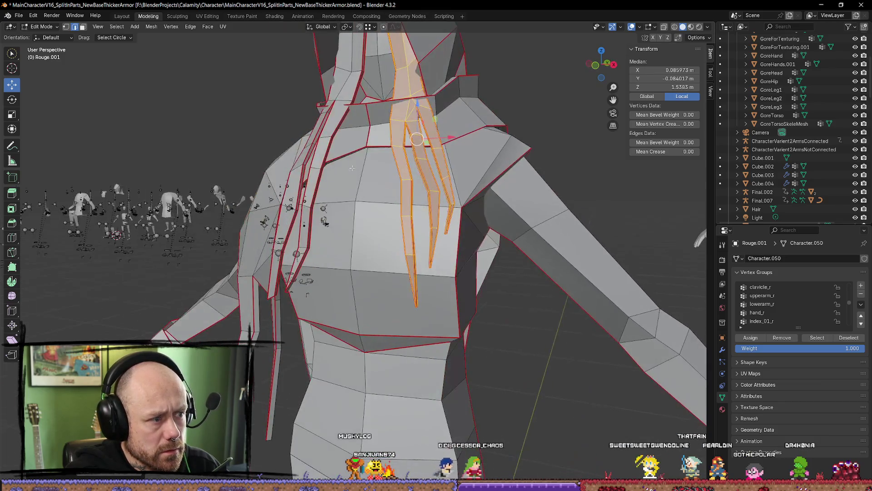
key(l)
key(x)
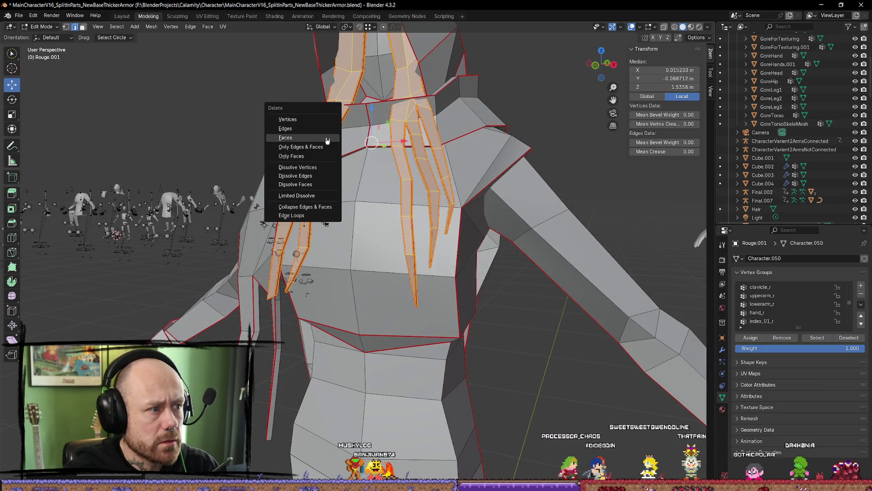
click(327, 140)
scroll(327, 139, down, 5)
mouse_move(408, 136)
mouse_down()
mouse_move(460, 133)
mouse_move(597, 305)
mouse_move(486, 243)
mouse_up()
key(Tab)
scroll(325, 192, up, 3)
click(325, 192)
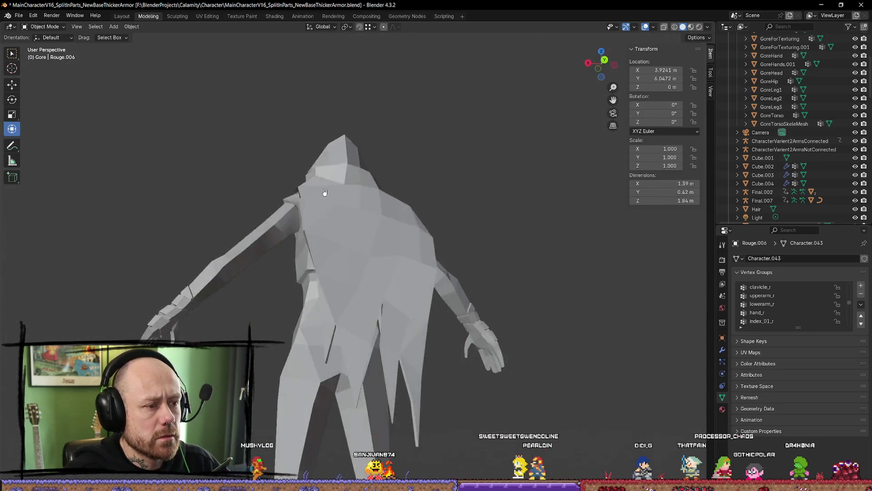
mouse_move(325, 192)
mouse_down()
mouse_move(248, 210)
mouse_move(220, 244)
mouse_move(289, 271)
mouse_move(236, 237)
mouse_move(306, 297)
mouse_up()
scroll(247, 210, down, 4)
click(376, 268)
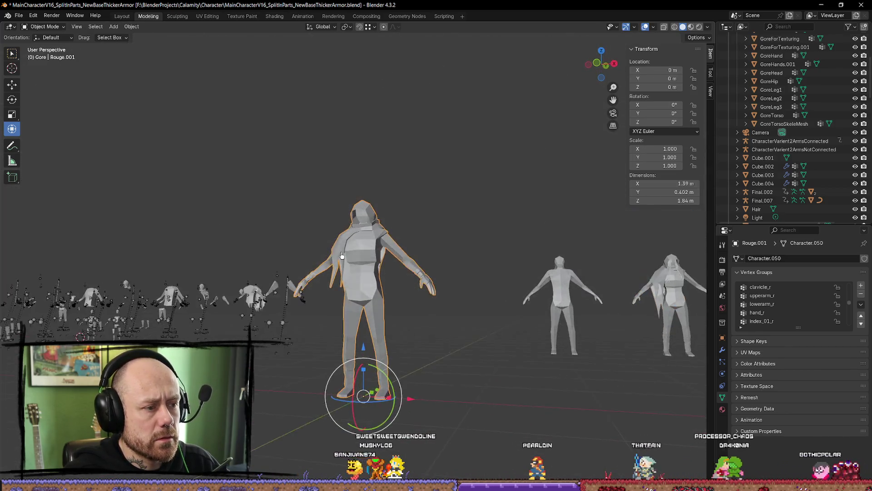
drag(376, 268, 161, 221)
mouse_move(167, 174)
mouse_down()
mouse_move(364, 289)
mouse_move(512, 293)
mouse_move(623, 259)
mouse_move(682, 254)
mouse_move(111, 278)
mouse_move(136, 244)
mouse_move(353, 260)
mouse_move(157, 263)
mouse_up()
mouse_move(152, 229)
mouse_down()
mouse_move(121, 292)
mouse_move(438, 382)
mouse_move(478, 336)
mouse_move(417, 324)
mouse_up()
click(478, 336)
key(ctrl+z)
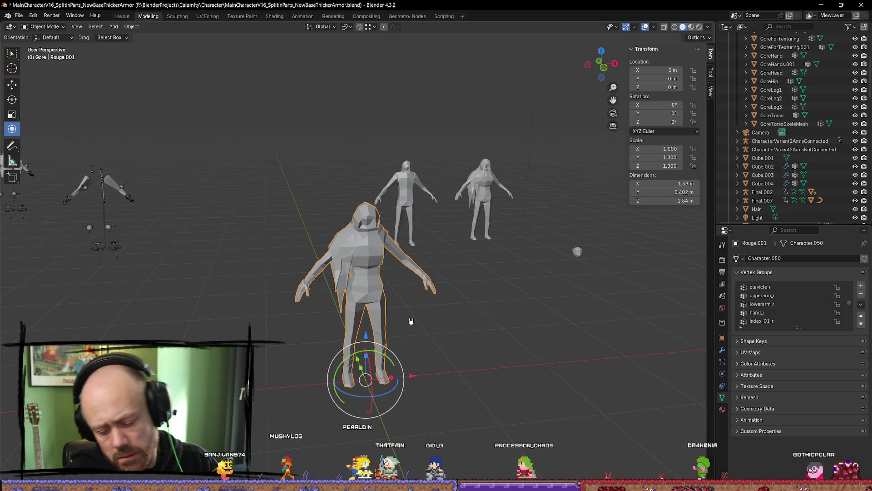
scroll(410, 321, down, 4)
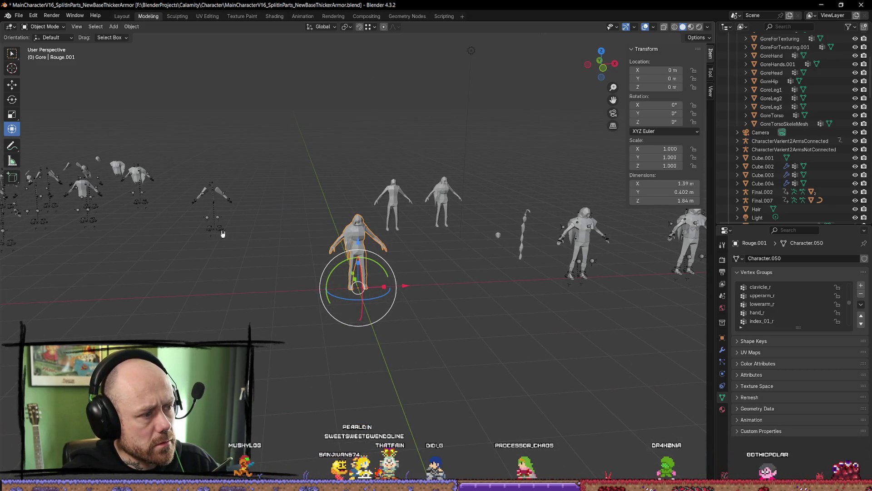
Select the BaseArms, MainCharacterArms_Skel.002 and MainCharacterBoots_Skel.002 rigs in turn
click(223, 233)
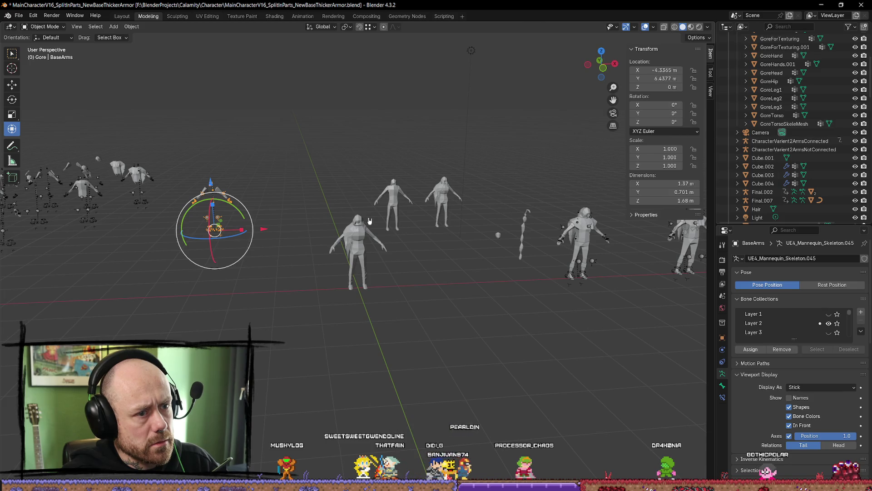
drag(369, 220, 292, 285)
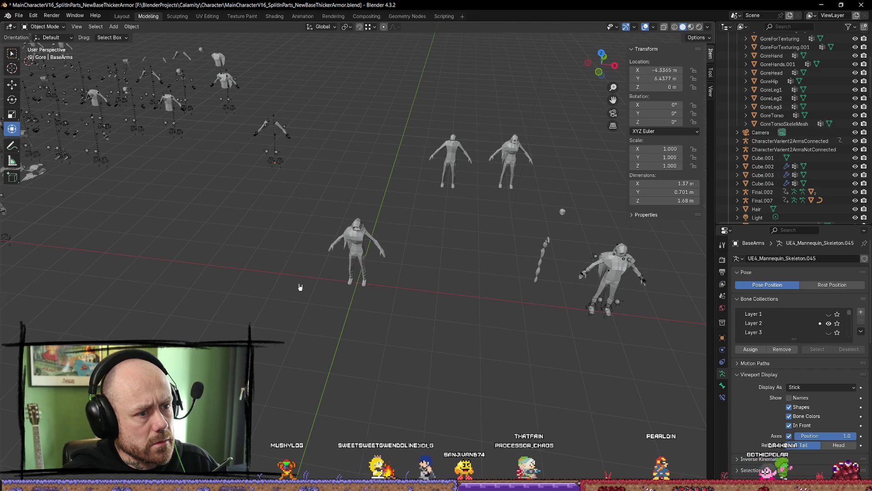
click(606, 307)
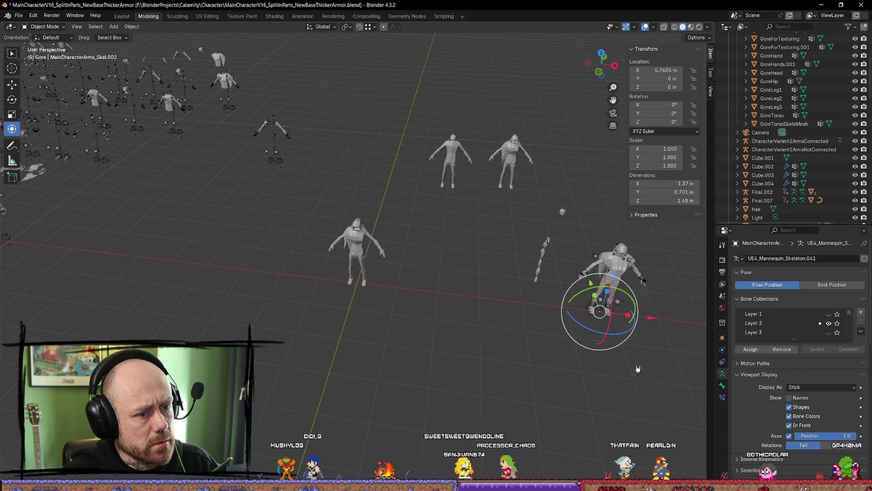
click(607, 308)
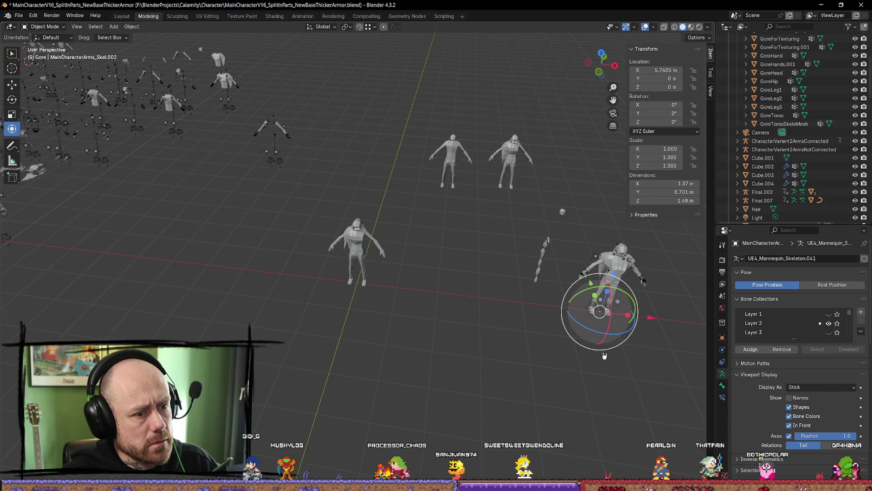
scroll(789, 199, down, 5)
scroll(788, 199, down, 3)
click(737, 183)
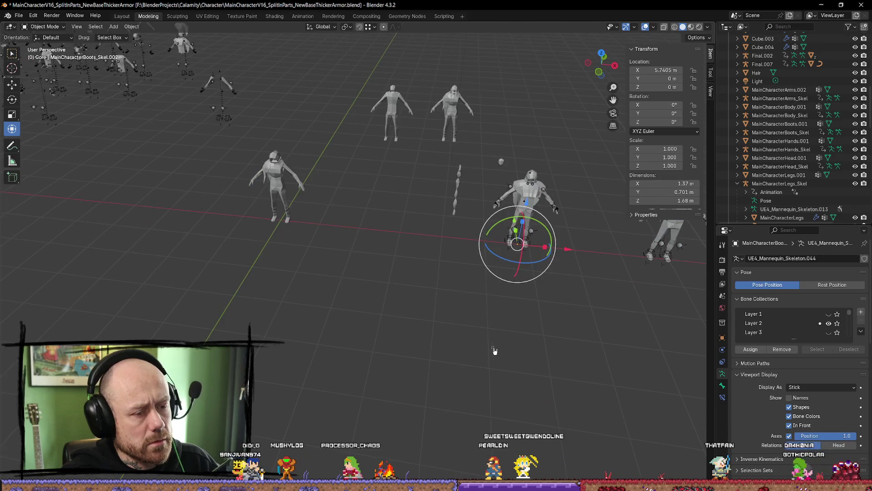
Select and frame MainCharacterBody.003, then select the MainCharacterBody_Skel.002 armature
click(535, 200)
drag(560, 250, 514, 195)
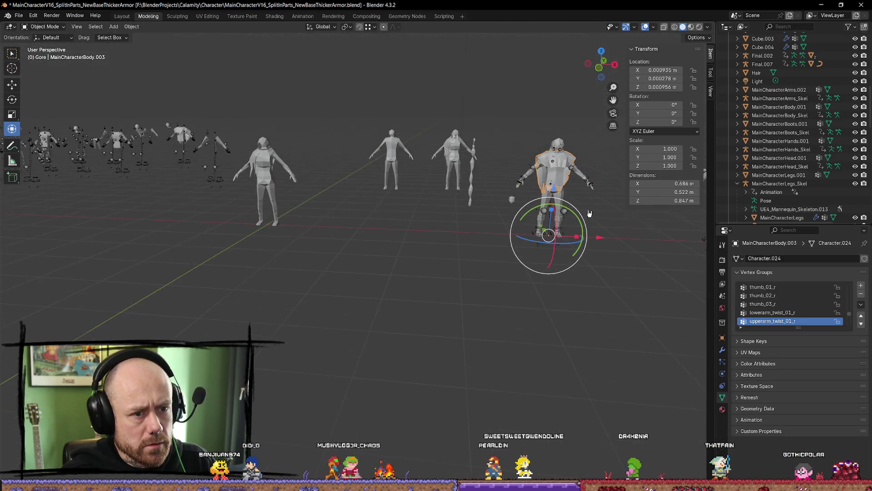
key(KP_Decimal)
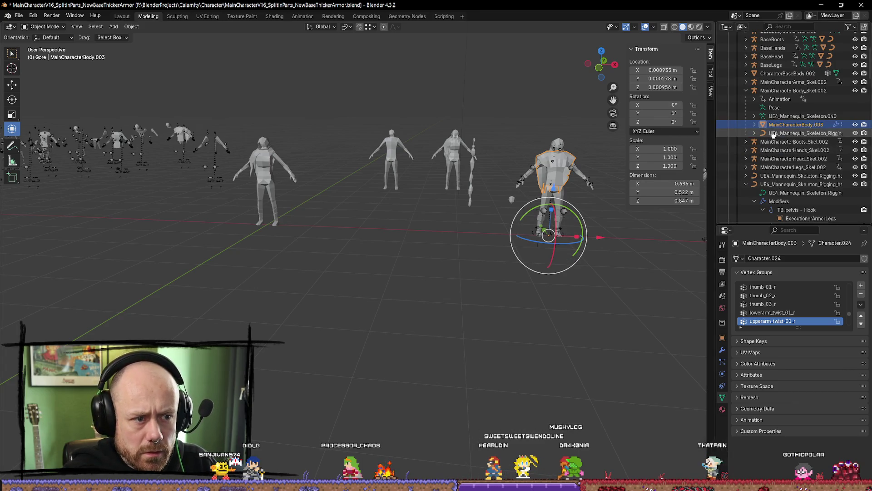
click(777, 91)
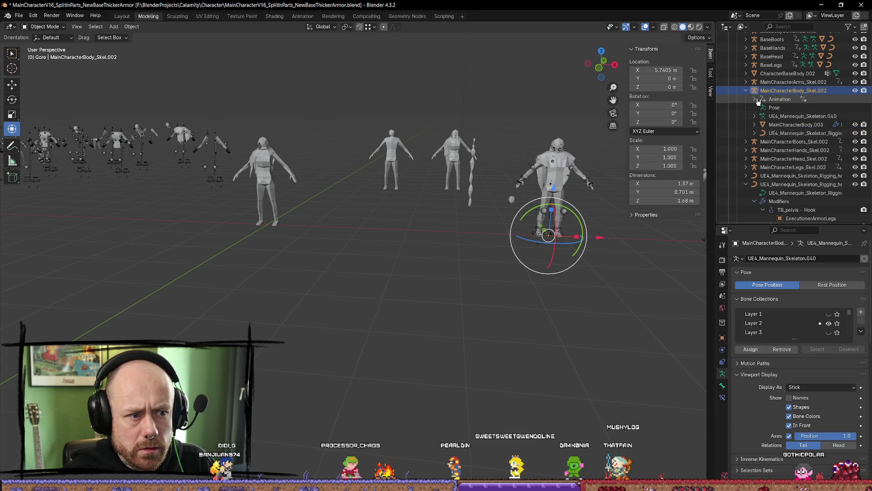
Expand MainCharacterBoots_Skel.002 and select its skeleton and MainCharacterBoots.003 mesh
click(746, 90)
click(746, 99)
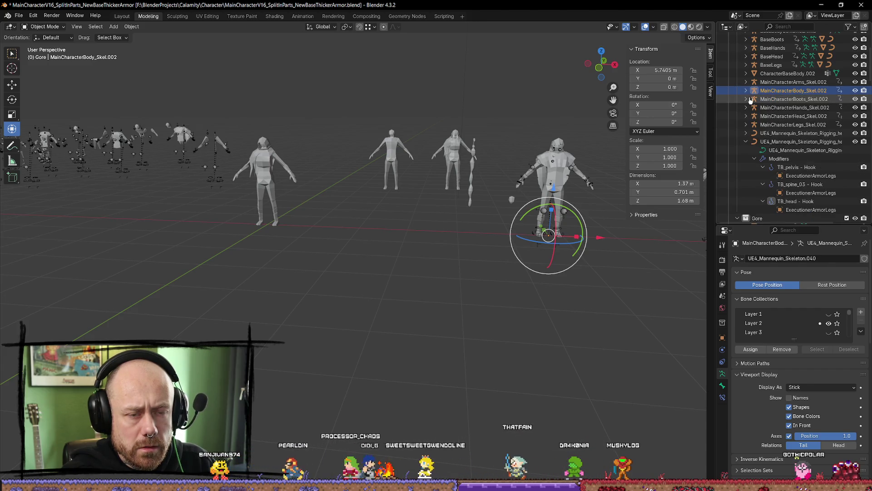
click(782, 99)
click(788, 125)
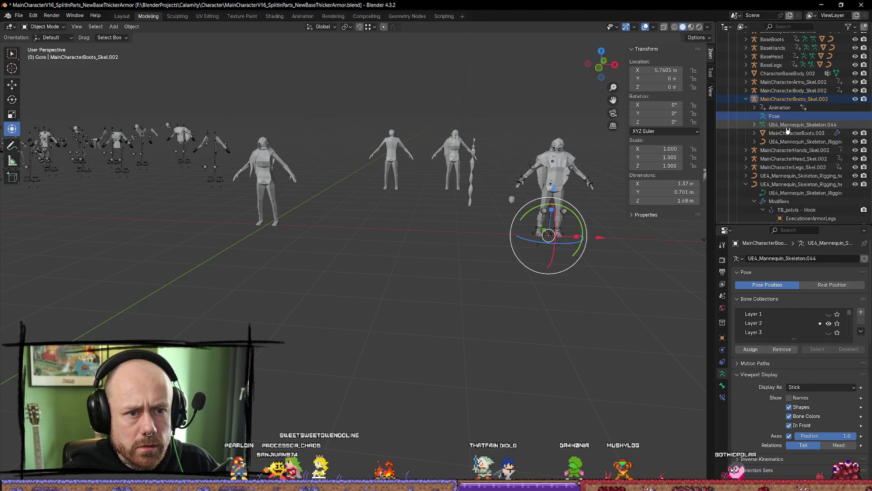
click(788, 133)
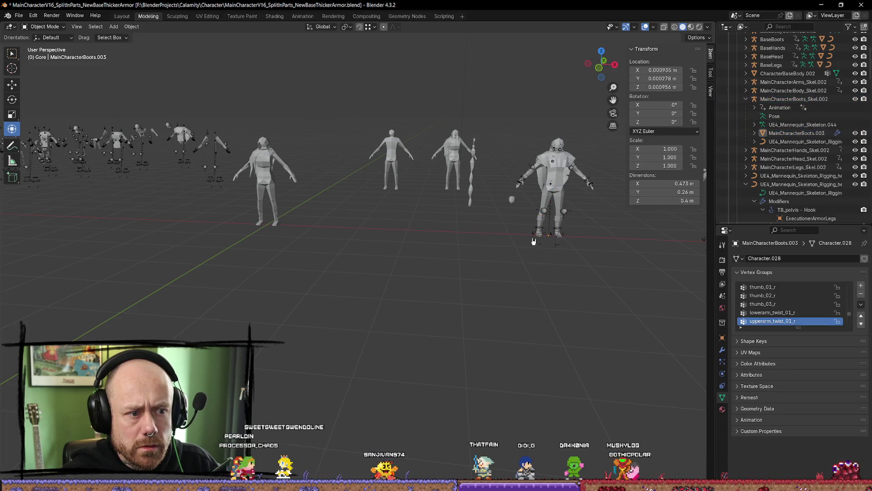
Toggle the boots armature into bone Edit Mode and back to Object Mode
click(580, 240)
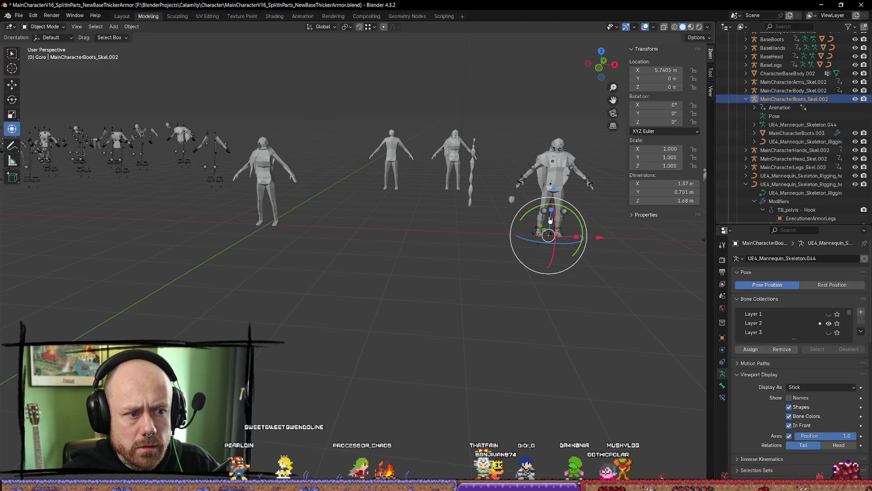
key(Tab)
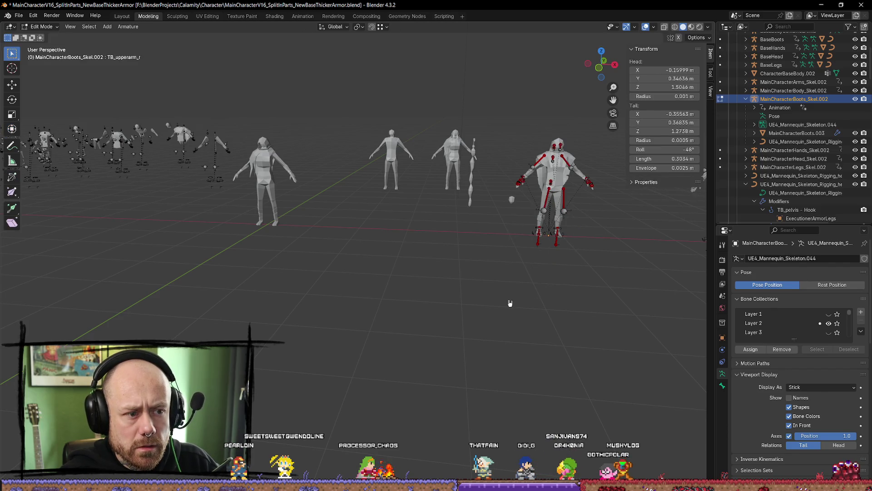
key(Tab)
key(Tab)
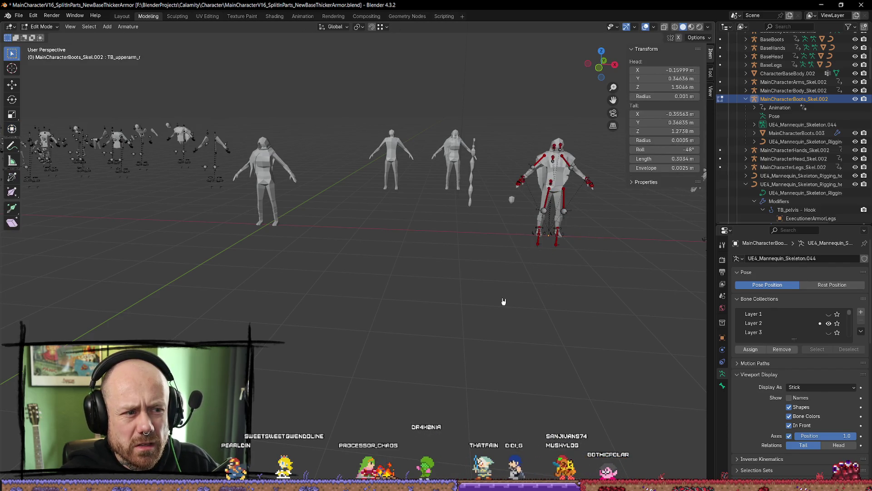
key(Tab)
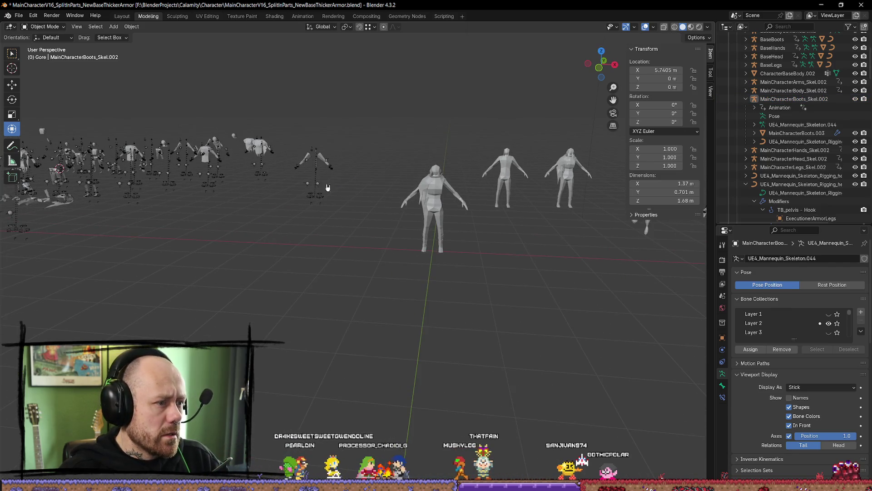
click(328, 187)
key(KP_8)
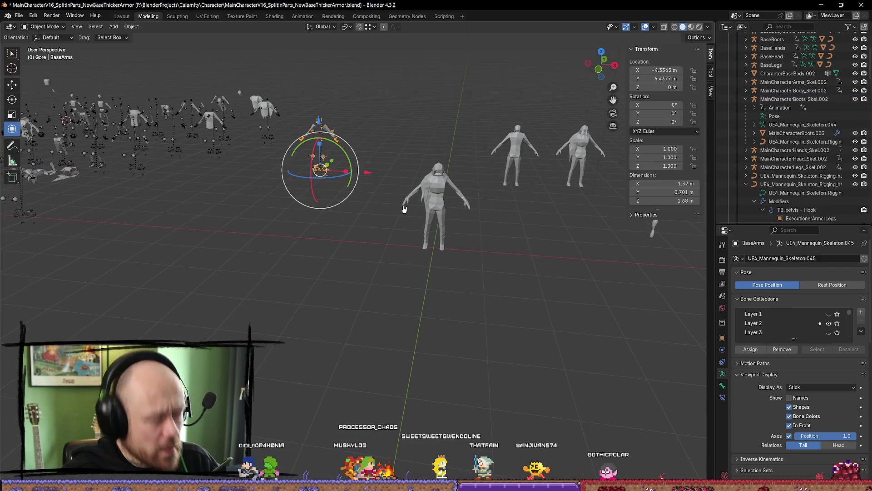
key(shift+d)
right_click(380, 185)
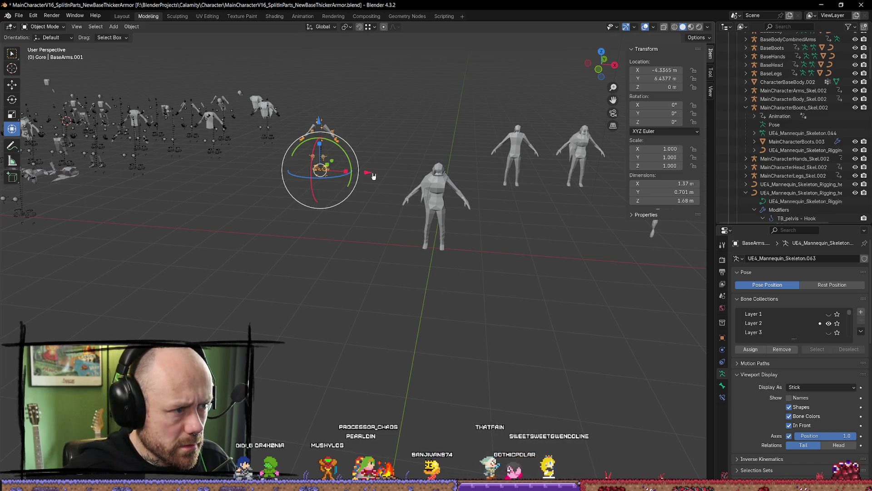
drag(373, 176, 488, 180)
mouse_move(492, 115)
mouse_down()
mouse_move(394, 238)
mouse_move(325, 252)
mouse_move(218, 212)
mouse_move(199, 230)
mouse_up()
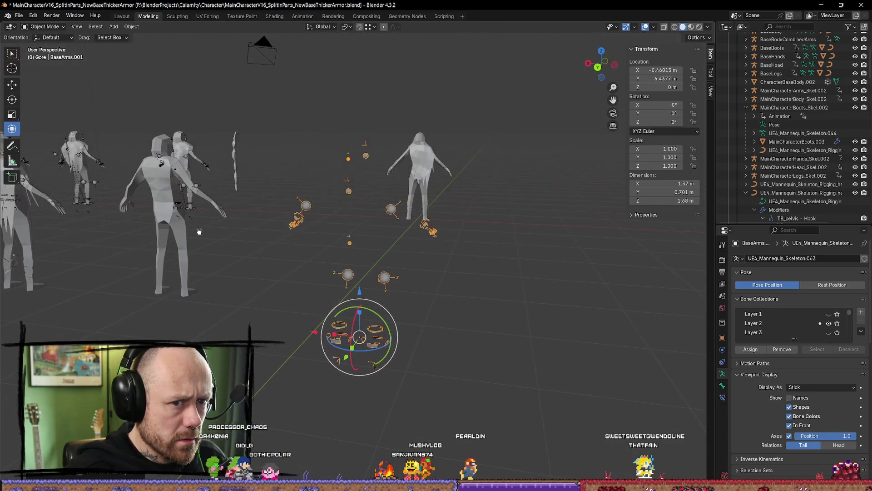
key(ctrl+z)
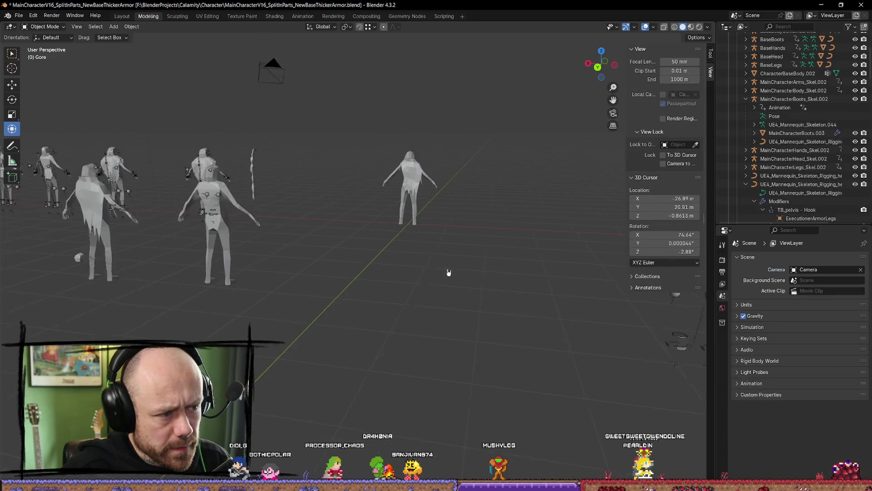
mouse_move(448, 273)
mouse_down()
mouse_move(525, 305)
mouse_move(377, 272)
mouse_up()
drag(356, 235, 349, 243)
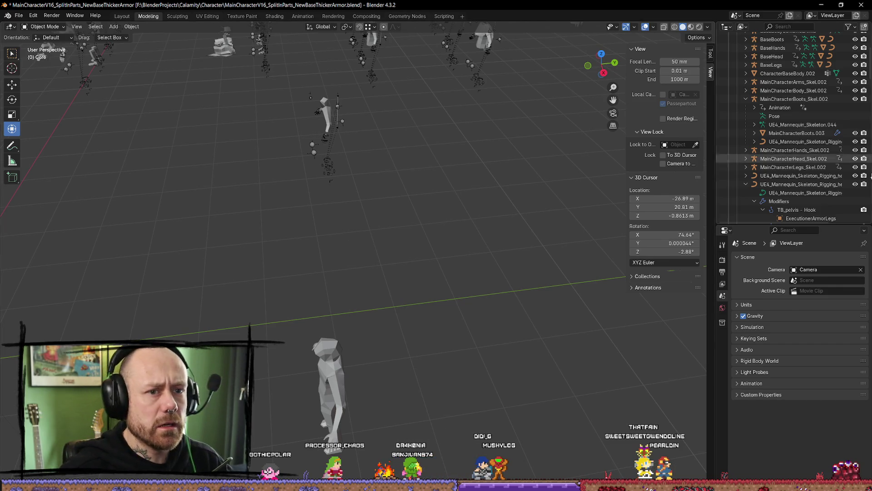
click(343, 105)
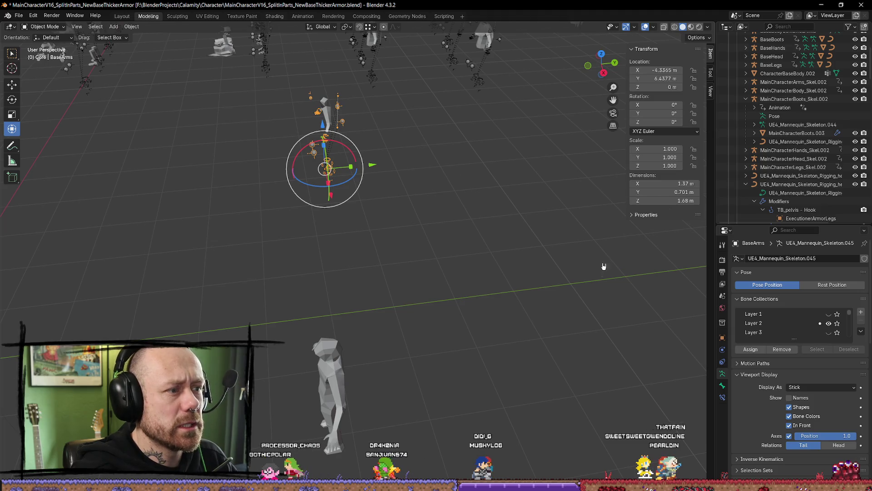
scroll(826, 187, up, 3)
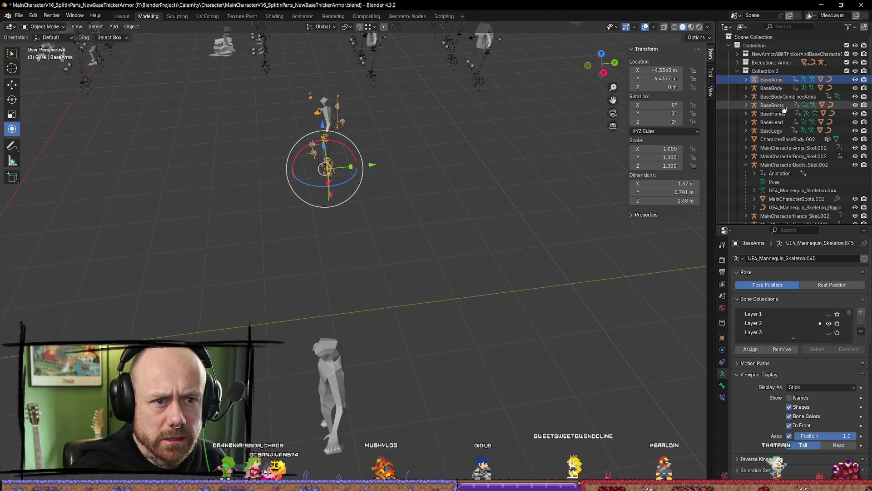
click(746, 80)
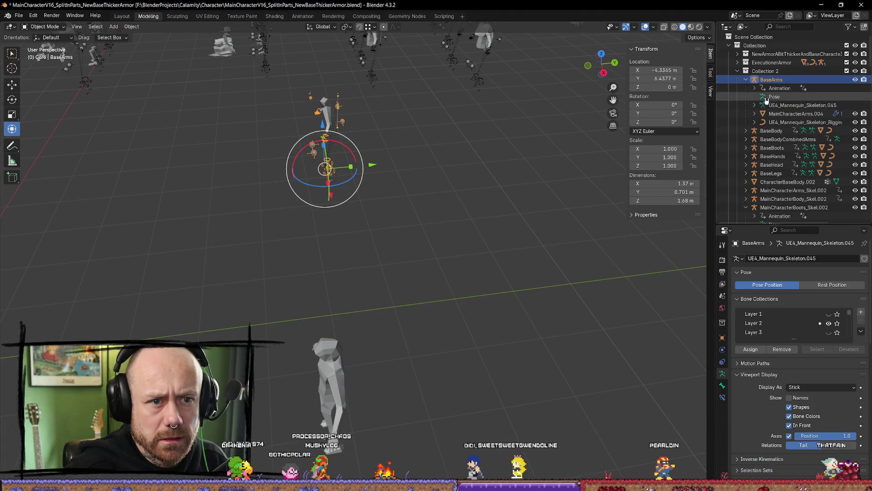
click(795, 122)
scroll(536, 127, up, 5)
scroll(500, 137, down, 6)
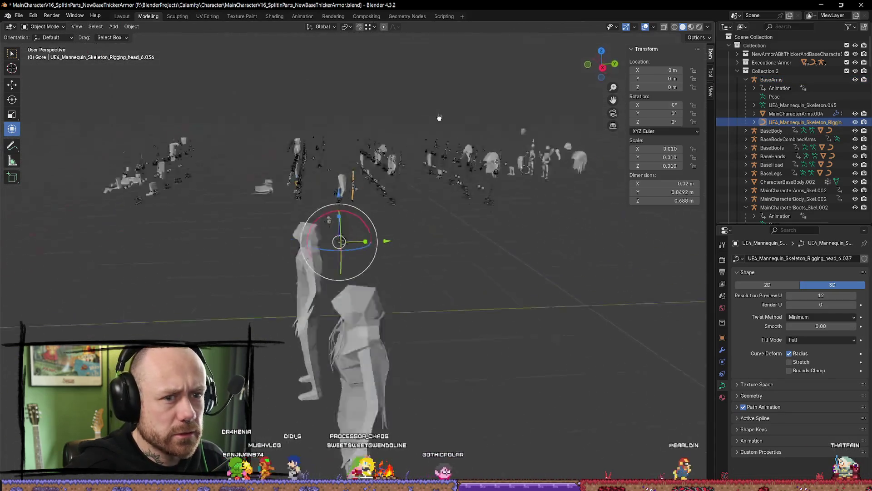
click(755, 123)
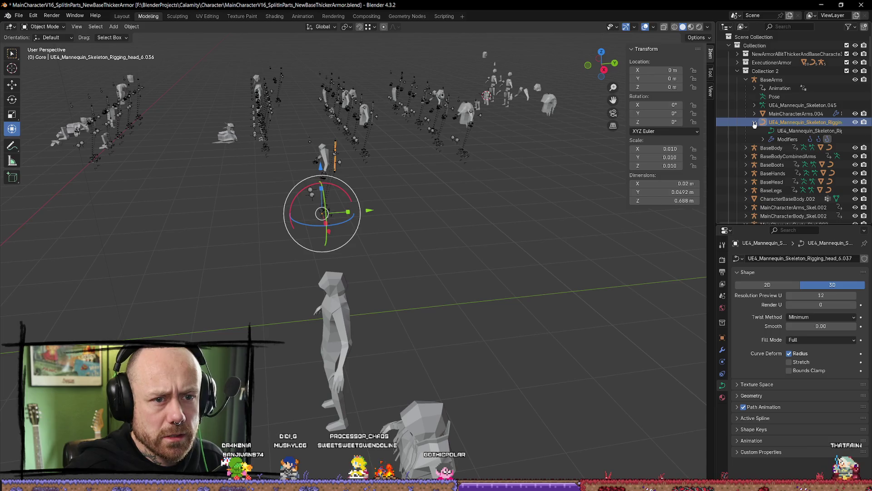
click(754, 123)
click(383, 246)
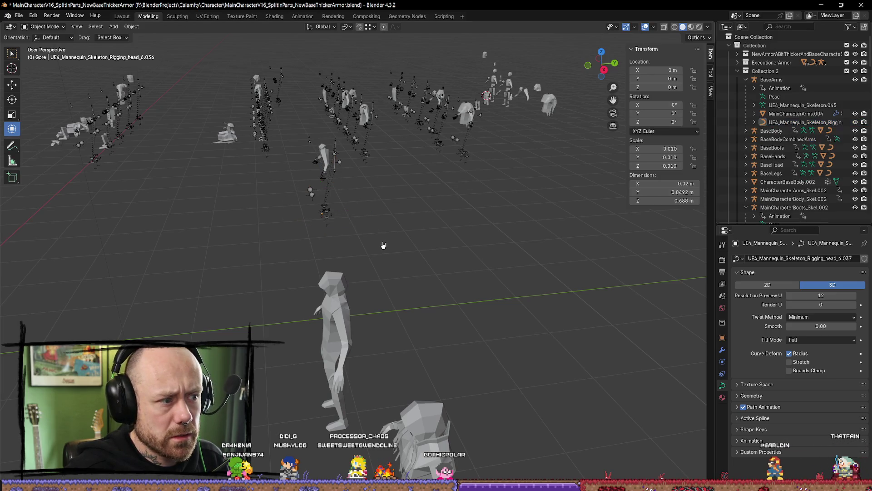
click(209, 168)
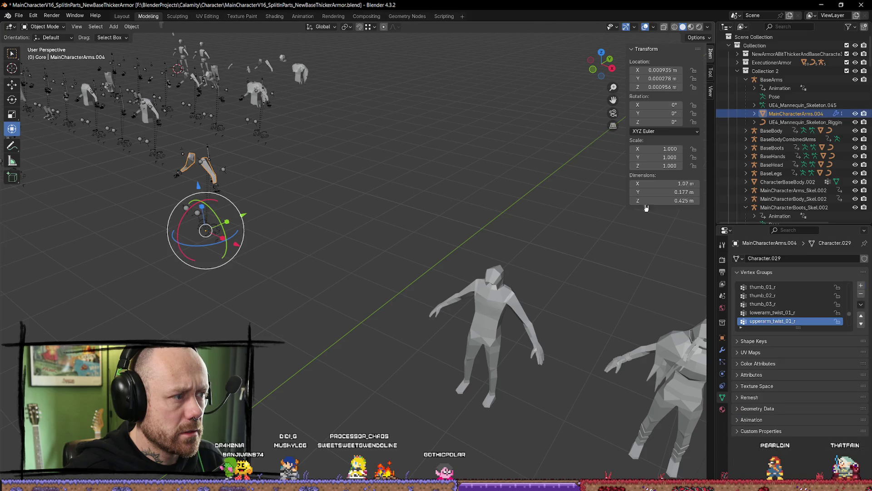
click(746, 79)
click(771, 79)
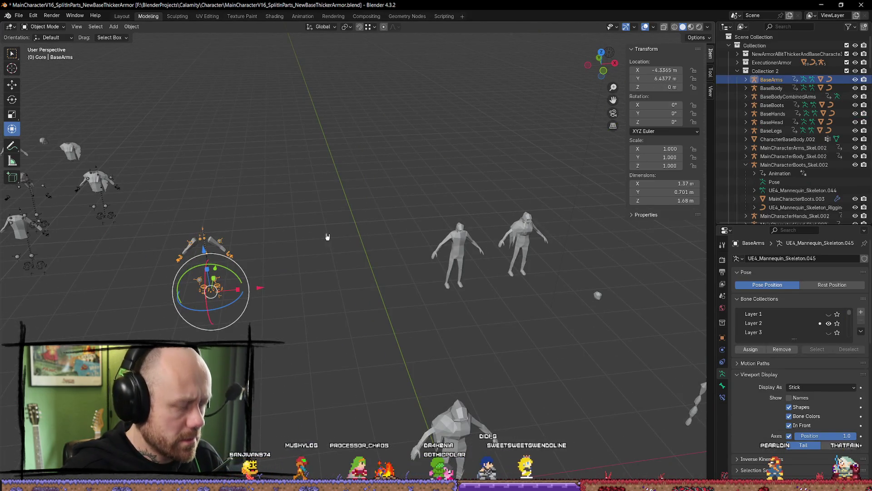
Duplicate the BaseArms rig and set its location values to 0
key(shift+d)
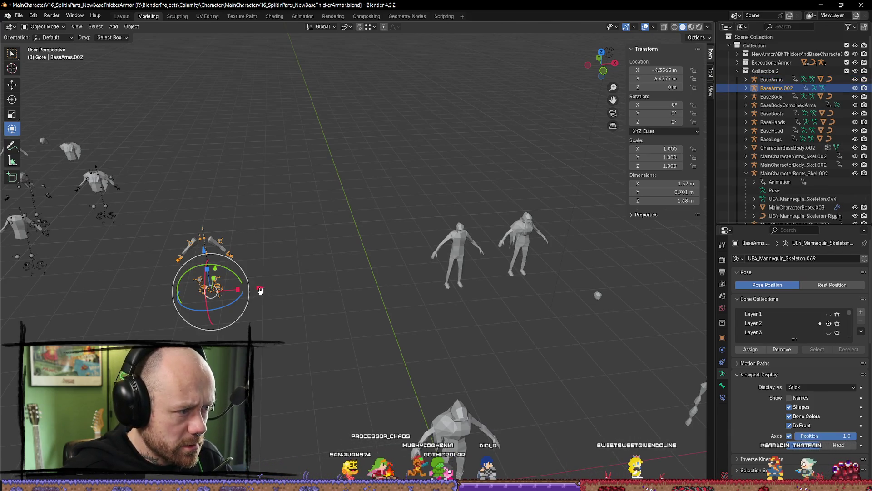
key(x)
click(418, 272)
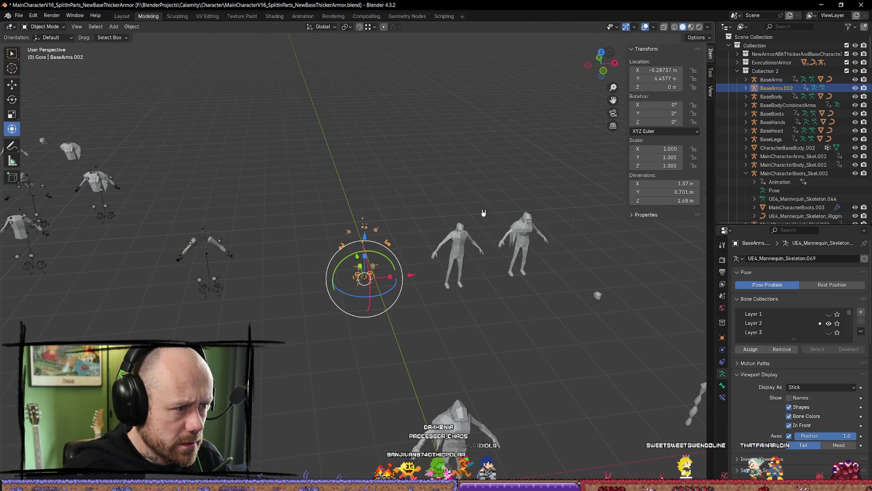
click(664, 69)
text(0)
key(Tab)
text(0)
key(Tab)
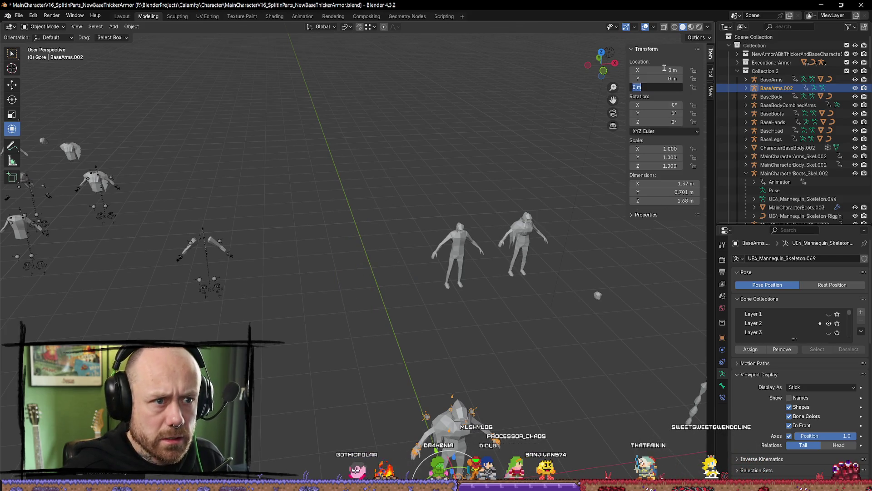
Rename the copied rig to BloodspillSecondCharacter
scroll(495, 382, up, 3)
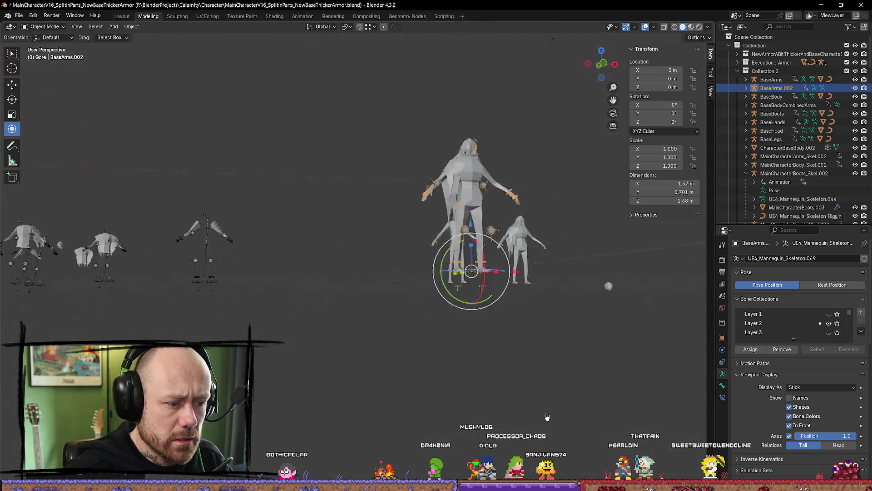
scroll(495, 383, up, 4)
scroll(496, 382, up, 1)
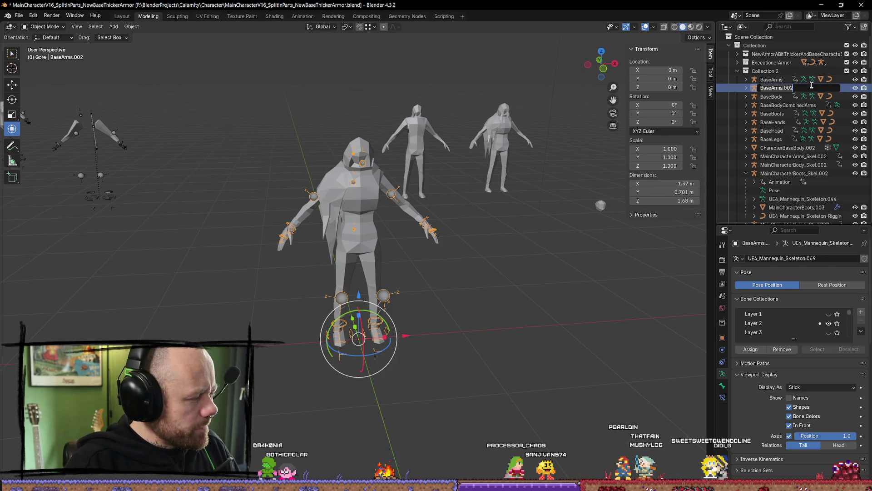
text(Bloodspill2)
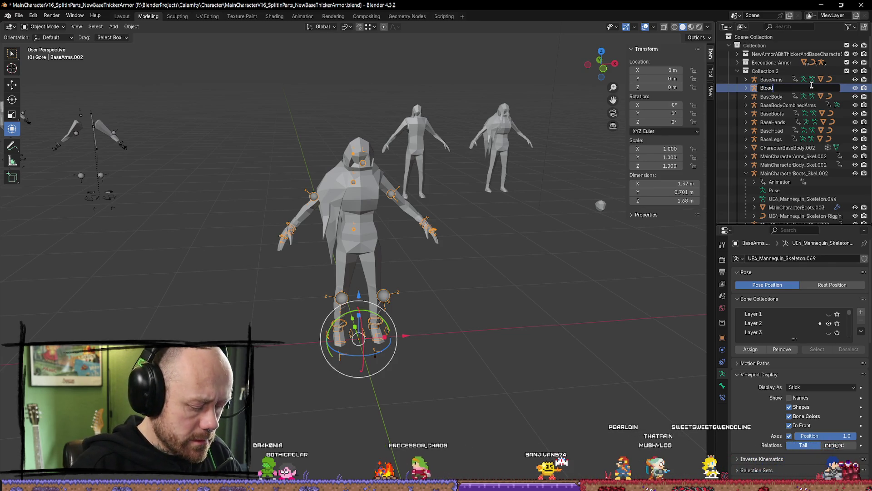
key(BackSpace)
text(Sec)
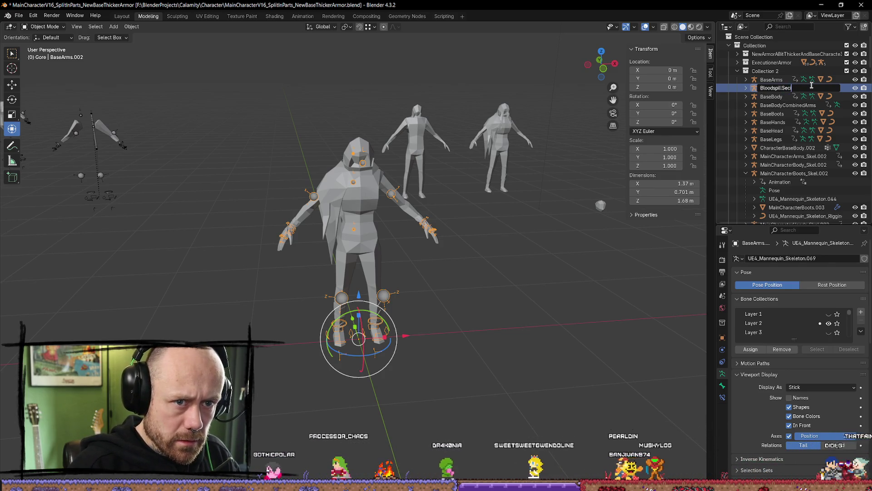
text(ondCharacter)
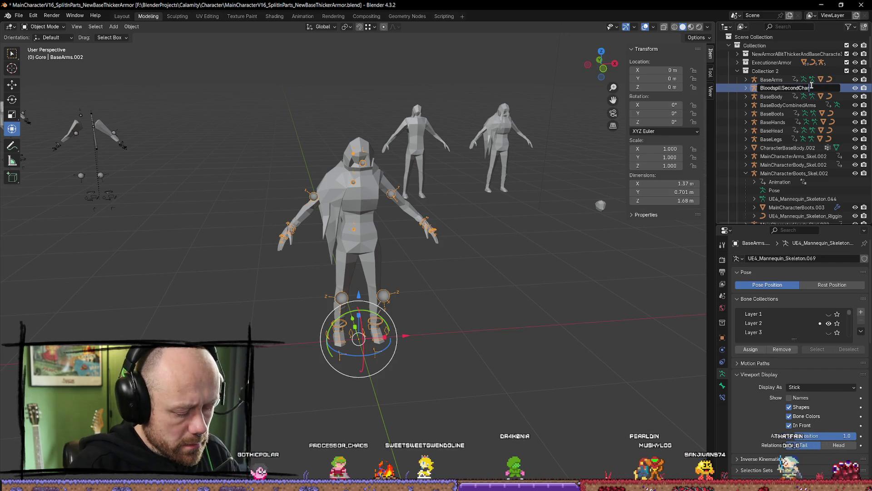
key(Return)
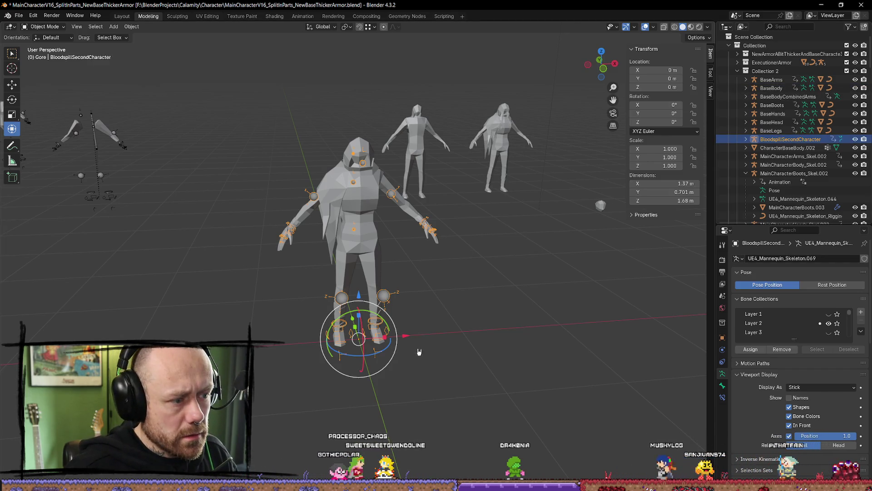
click(409, 298)
key(ctrl+z)
Undo a slight nudge of the rig, then hide the Rouge.001 mesh in the viewport
mouse_move(410, 295)
mouse_down()
mouse_move(408, 323)
mouse_move(436, 340)
mouse_move(514, 339)
mouse_up()
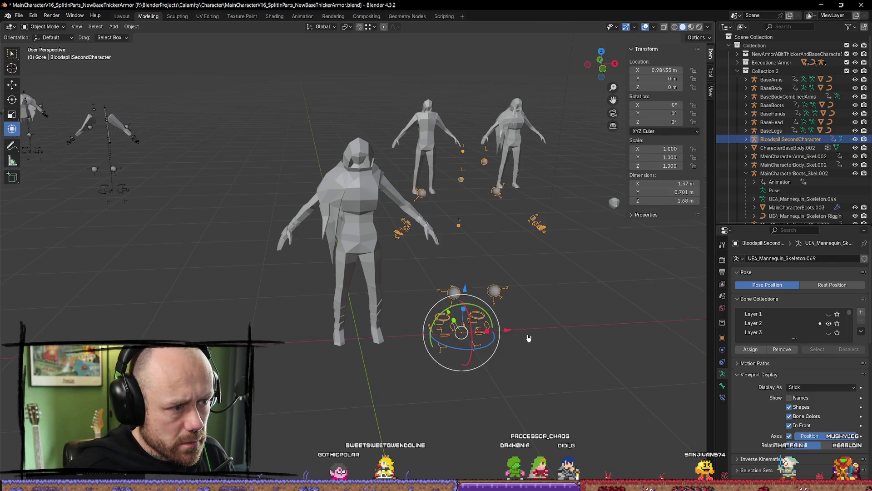
key(ctrl+z)
click(372, 249)
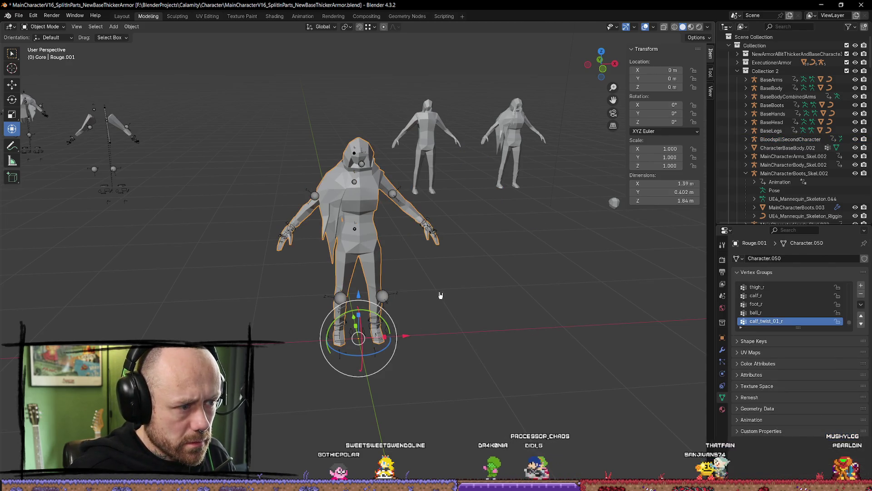
scroll(758, 151, down, 5)
scroll(758, 152, down, 10)
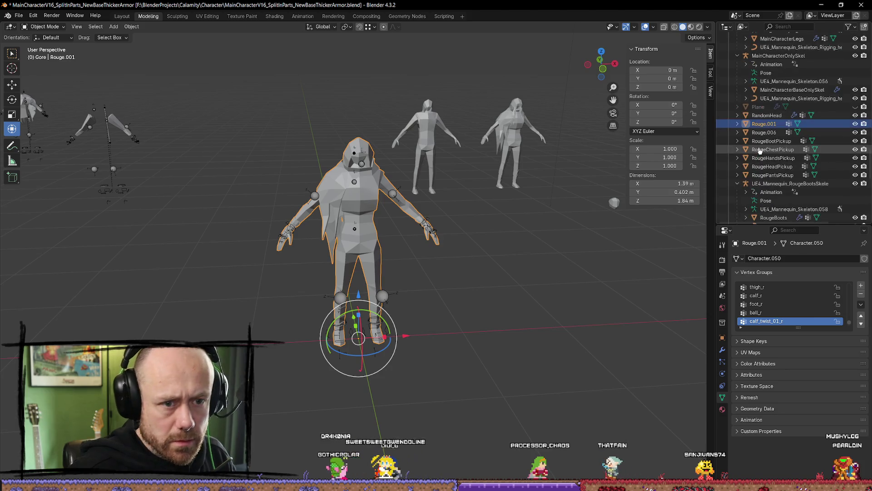
click(855, 124)
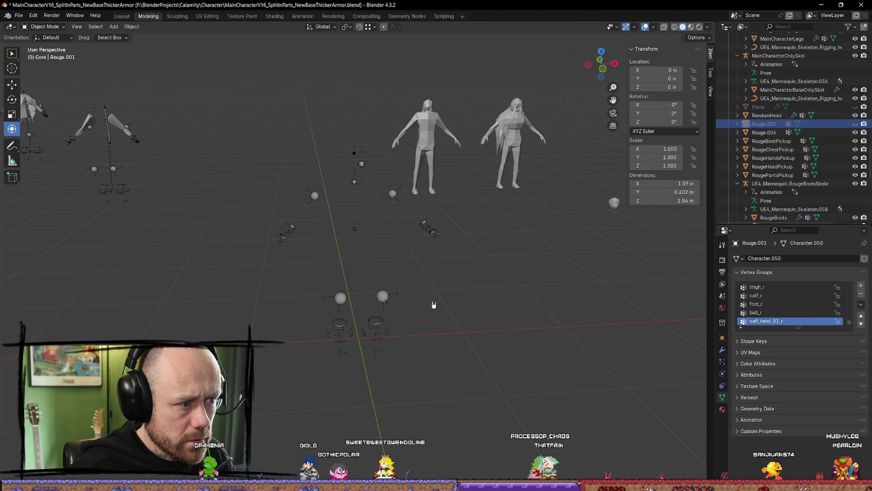
Select the BloodspillSecondCharacter armature, delete it, then undo the deletion
mouse_move(454, 300)
mouse_down()
mouse_move(503, 309)
mouse_move(495, 286)
mouse_move(483, 313)
mouse_move(411, 117)
mouse_move(376, 250)
mouse_up()
click(368, 231)
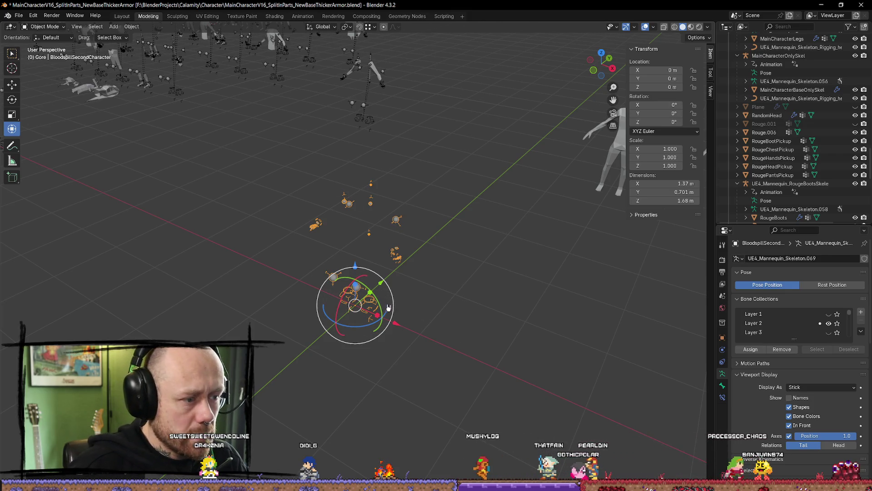
click(408, 222)
click(398, 222)
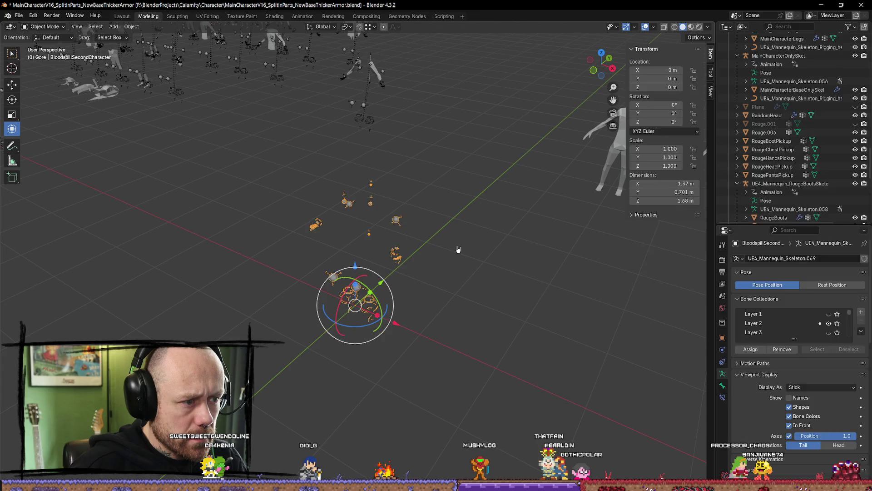
key(Delete)
key(ctrl+z)
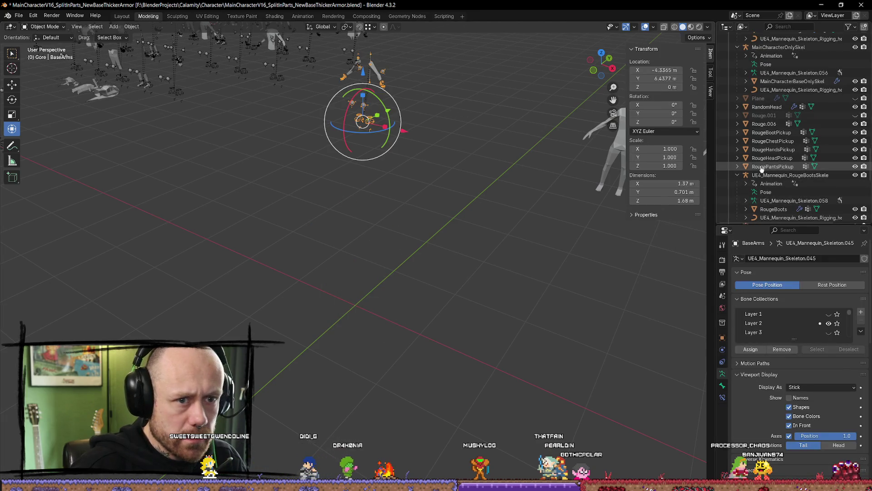
Select the BaseArms hierarchy with MainCharacterArms.004 active, briefly revealing then re-hiding the armour mesh
scroll(786, 136, up, 10)
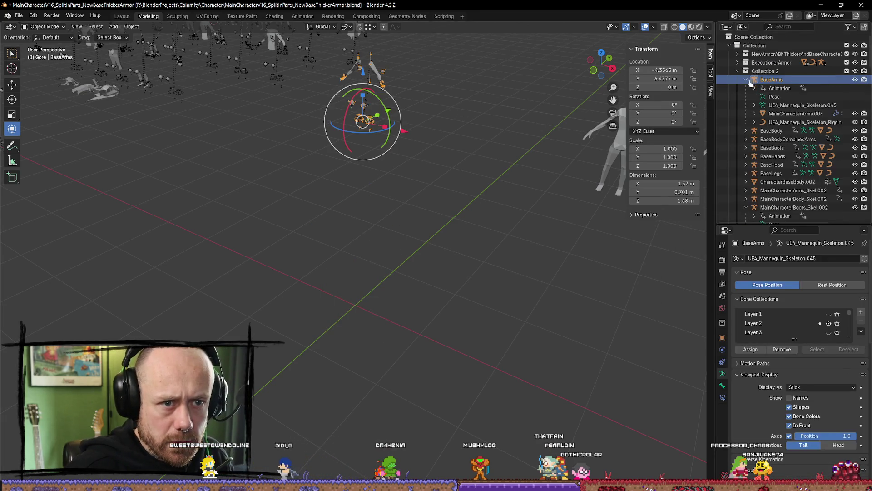
shift+click(800, 122)
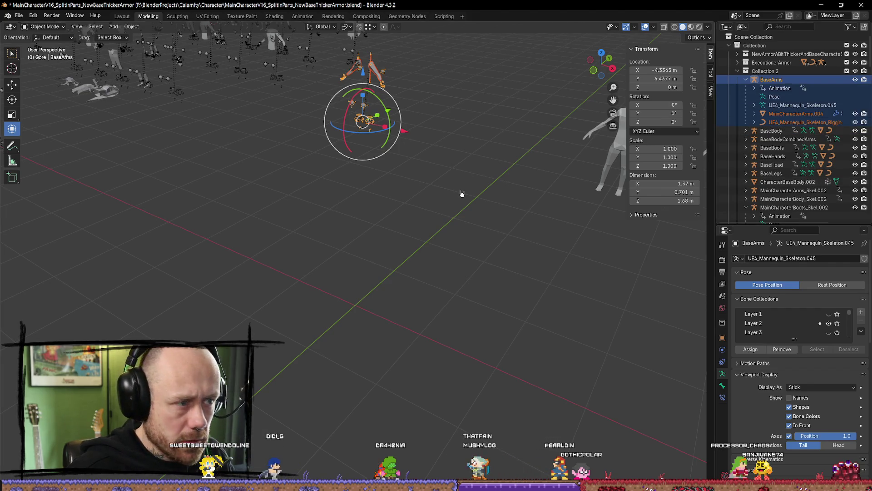
ctrl+click(796, 114)
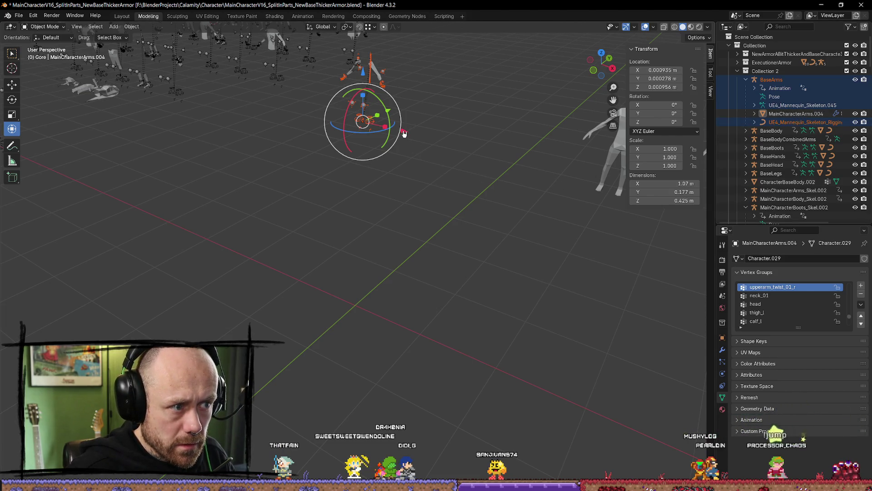
key(alt+h)
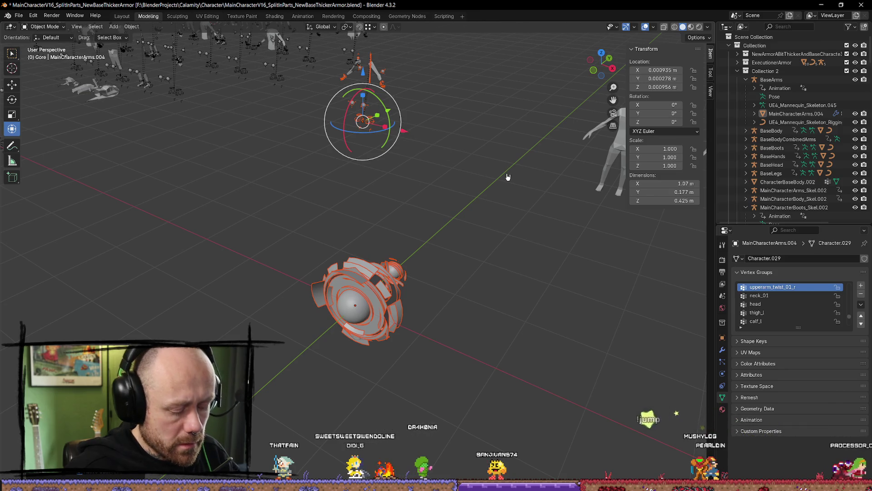
key(ctrl+z)
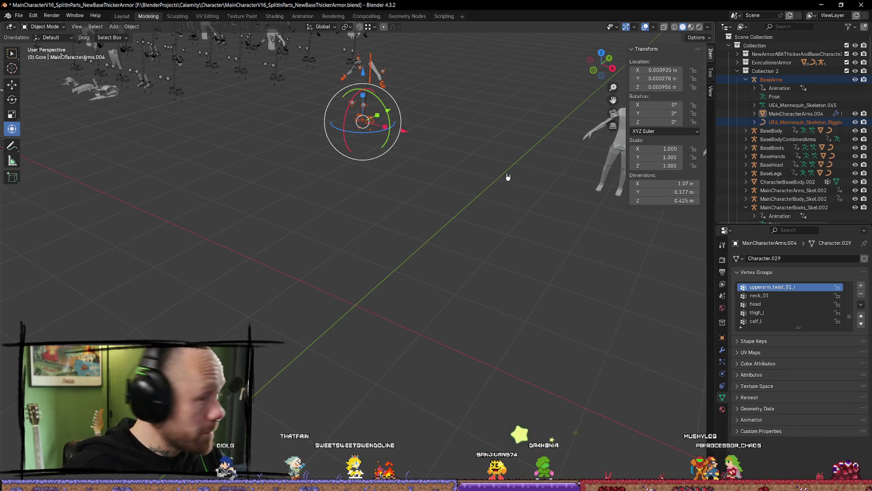
Duplicate the arms rig and enter 0 for the copied arms' location values
key(shift+d)
right_click(404, 136)
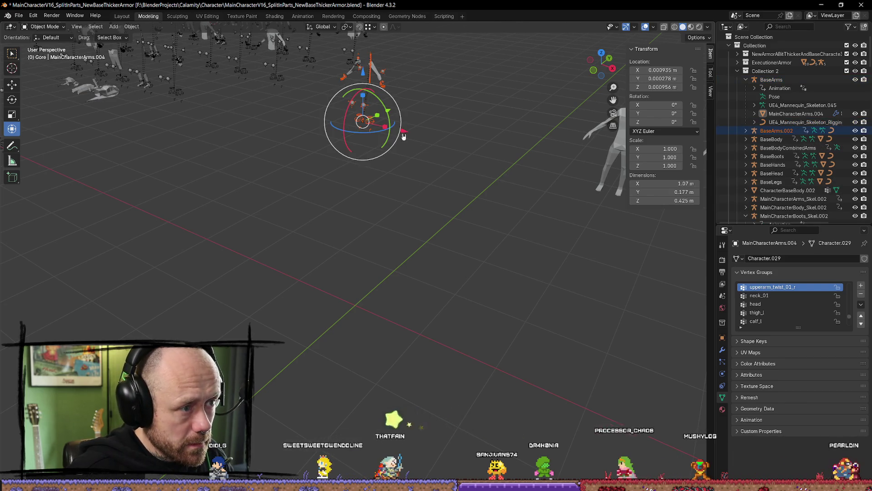
key(g)
key(x)
click(536, 166)
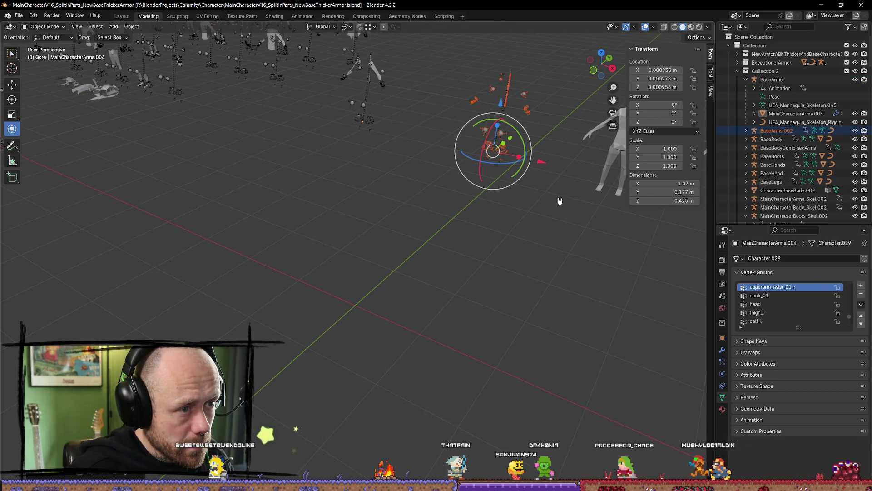
text(0)
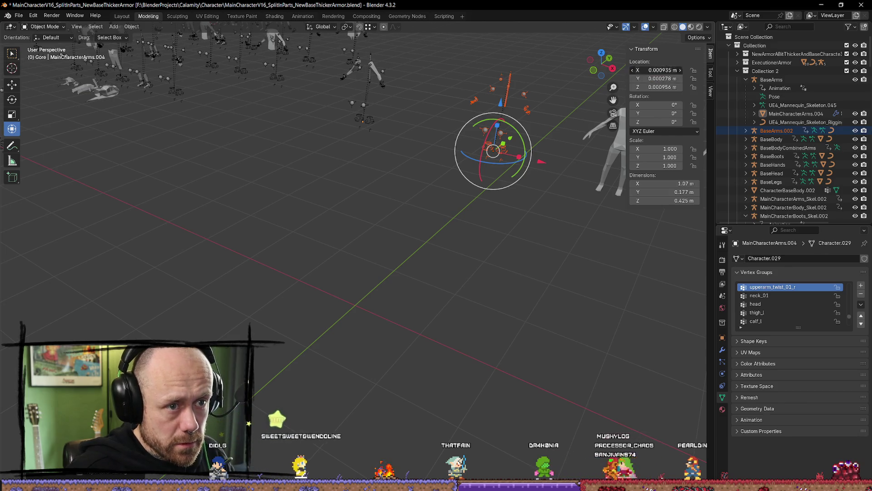
key(Tab)
text(0)
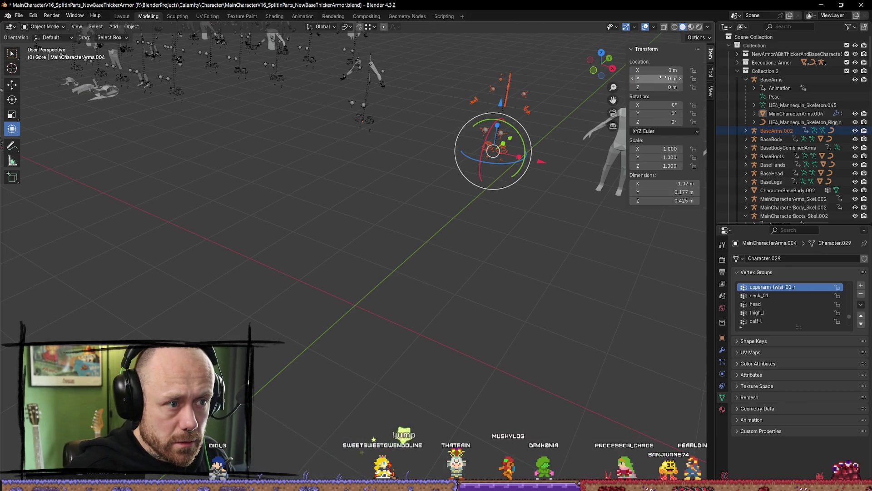
Reselect the BaseArms.002 armature together with MainCharacterArms.004
mouse_move(539, 229)
mouse_down()
mouse_move(532, 236)
mouse_move(556, 227)
mouse_up()
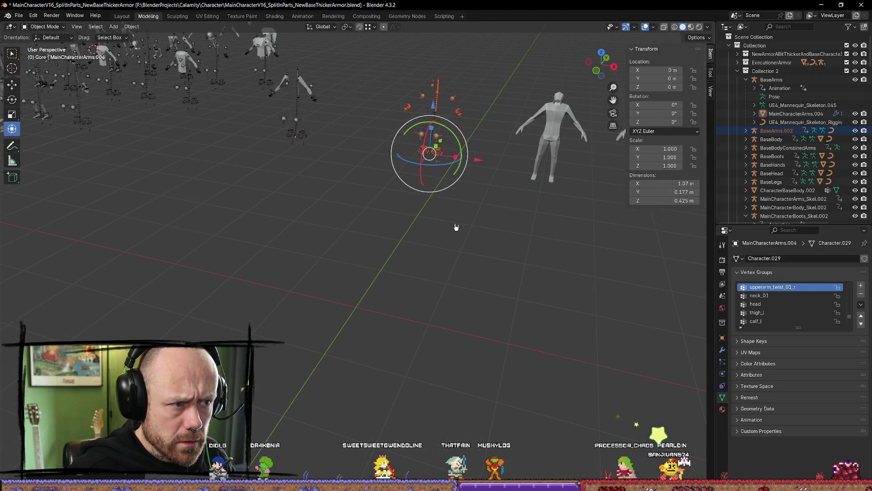
drag(456, 226, 481, 226)
click(474, 224)
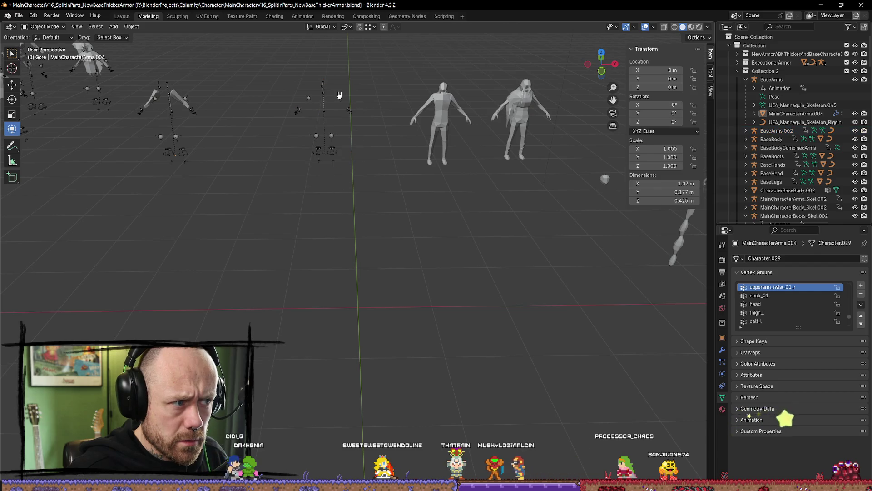
click(345, 100)
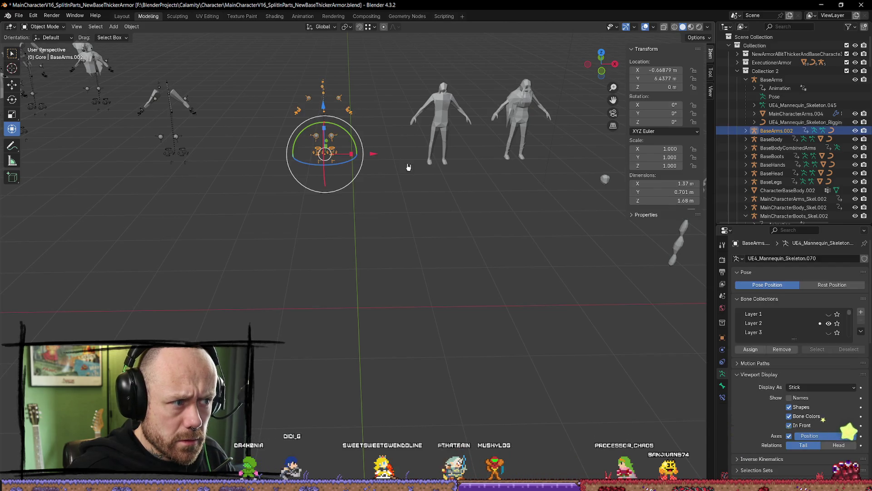
click(428, 246)
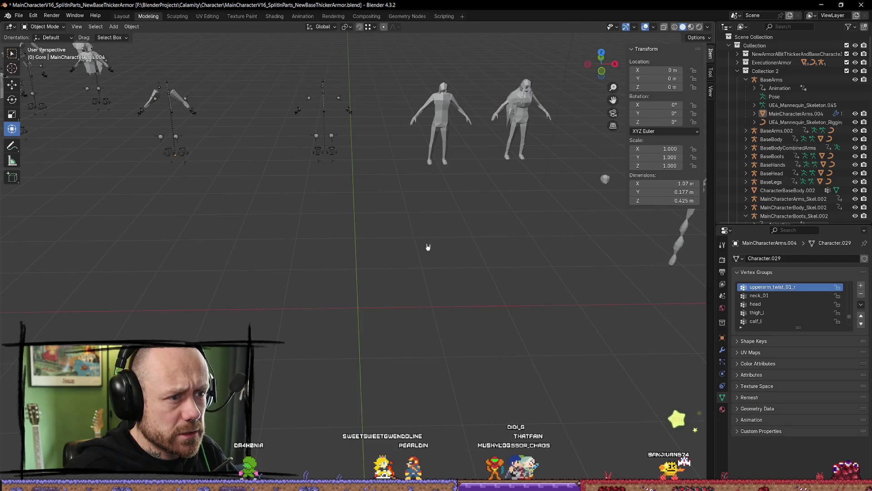
click(357, 121)
scroll(357, 121, down, 5)
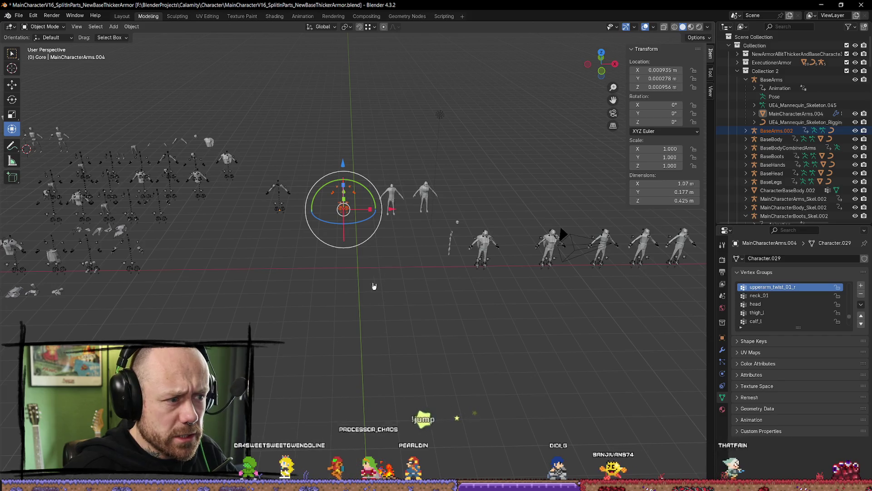
Remove the BloodspillSecondCharacter rig, try sliding BaseArms.002 along X to -2.36, then undo that move
scroll(388, 285, up, 2)
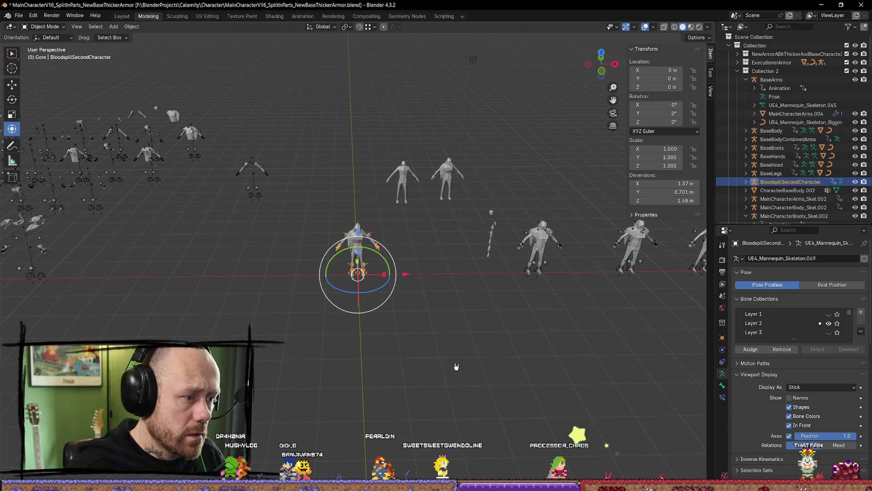
key(ctrl+z)
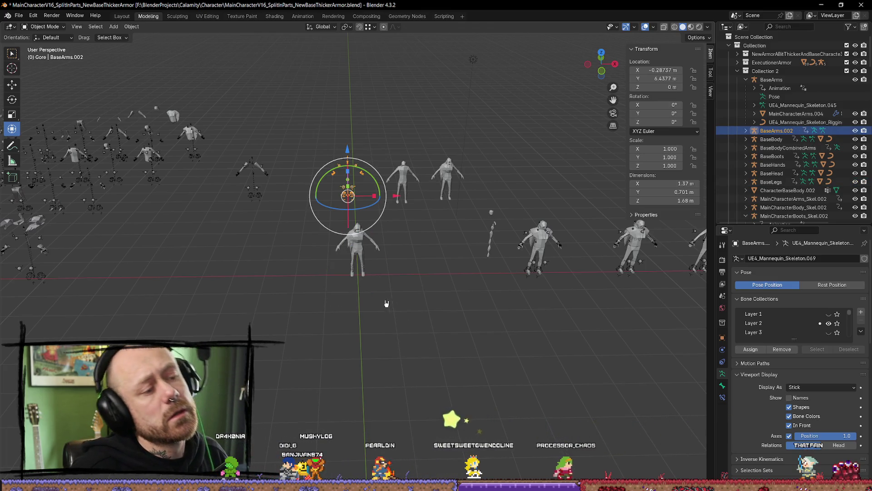
key(KP_Decimal)
scroll(400, 213, down, 6)
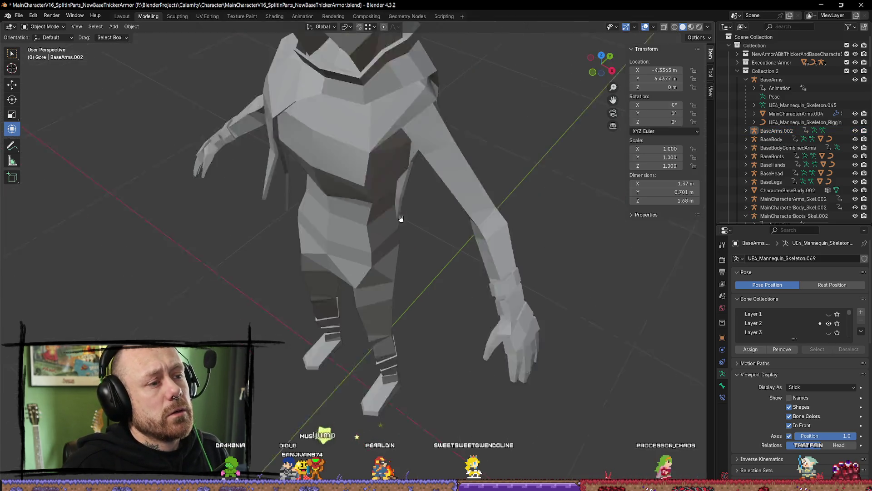
click(373, 175)
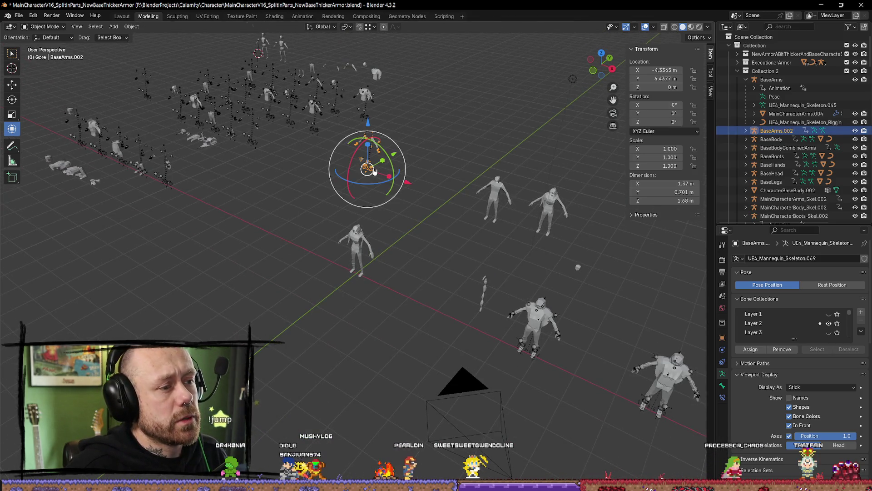
drag(404, 188, 444, 198)
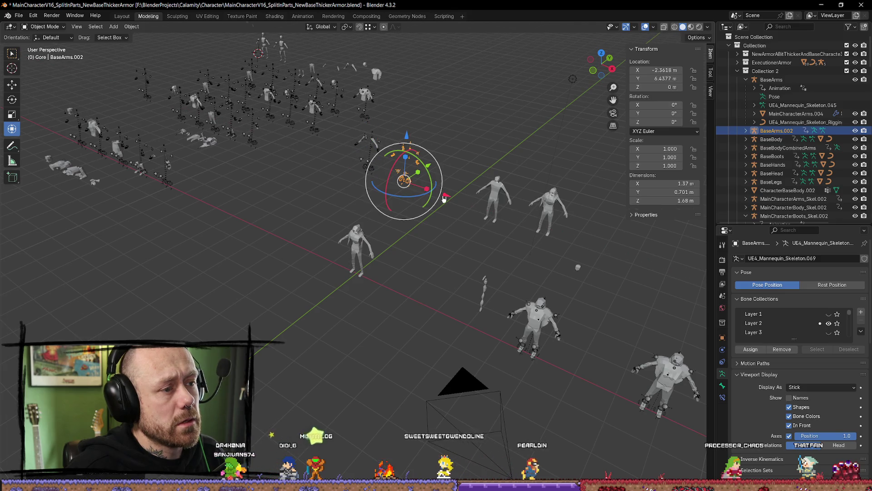
click(469, 149)
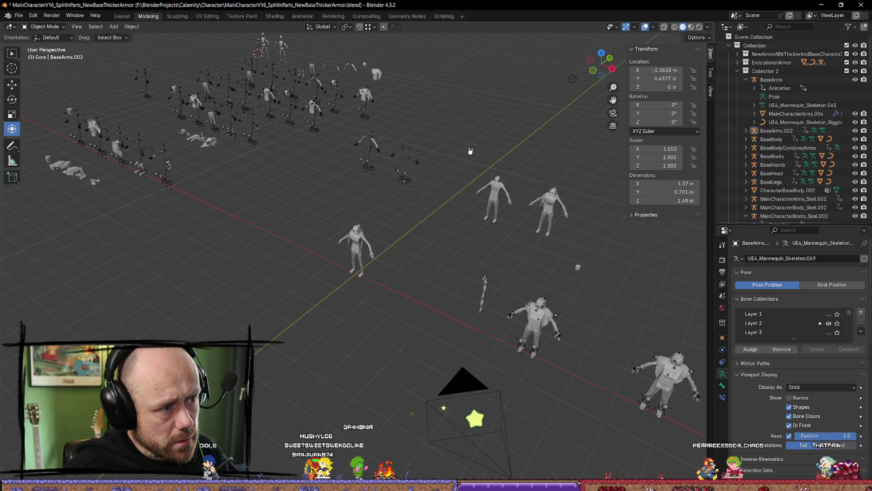
key(ctrl+z)
key(ctrl+z)
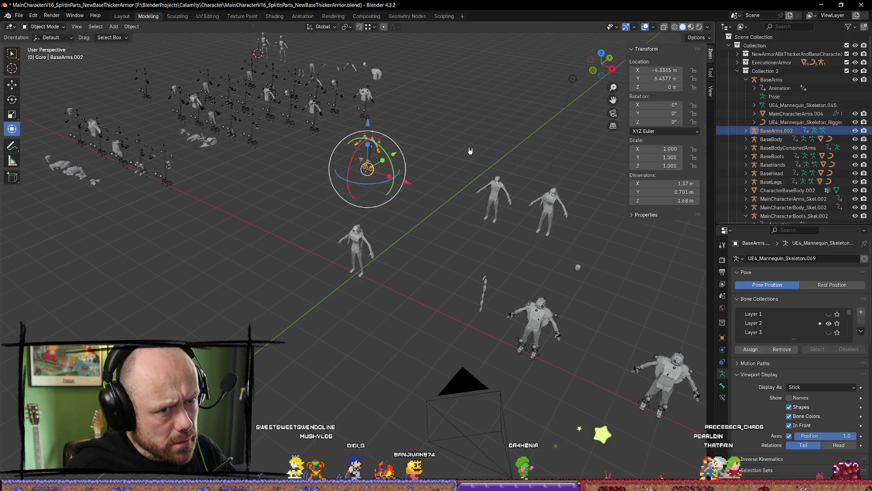
key(ctrl+z)
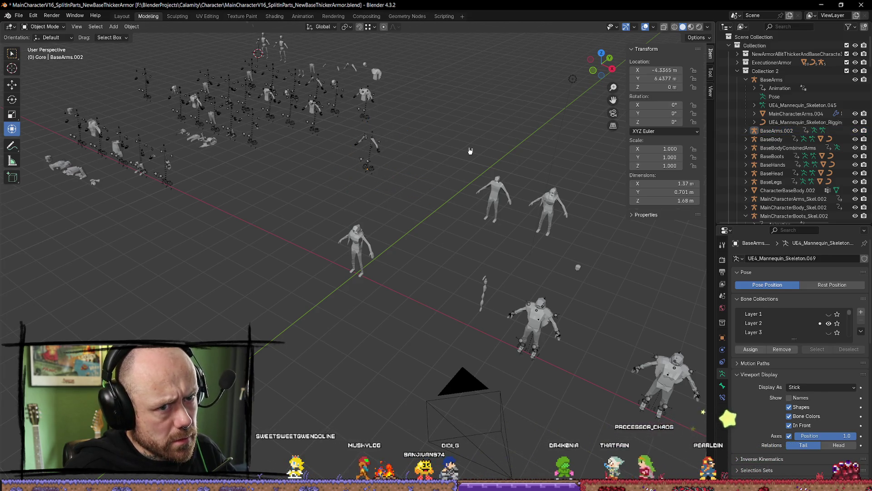
key(ctrl+shift+z)
key(ctrl+z)
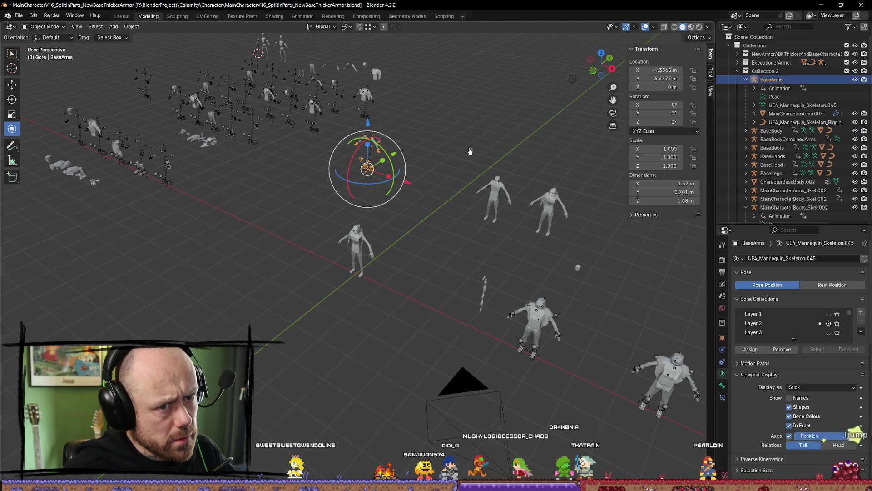
Move the BaseArms rig along X to -2.7714
click(382, 169)
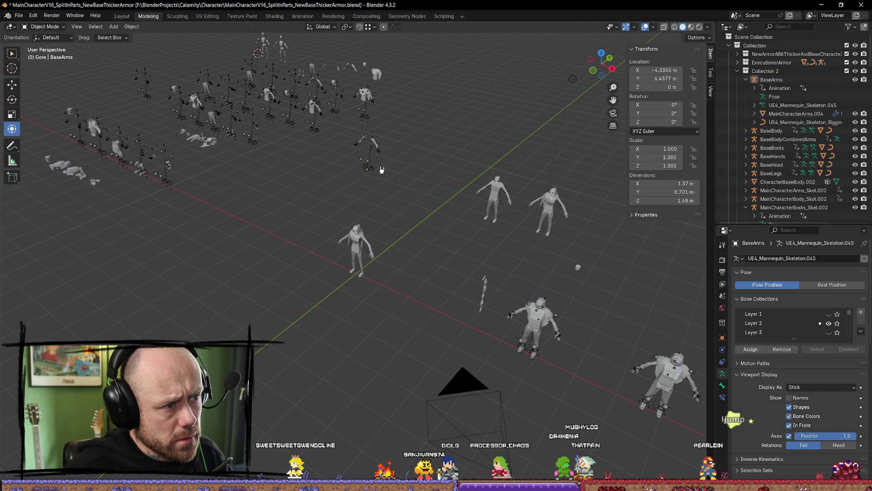
click(375, 174)
key(g)
key(x)
click(459, 178)
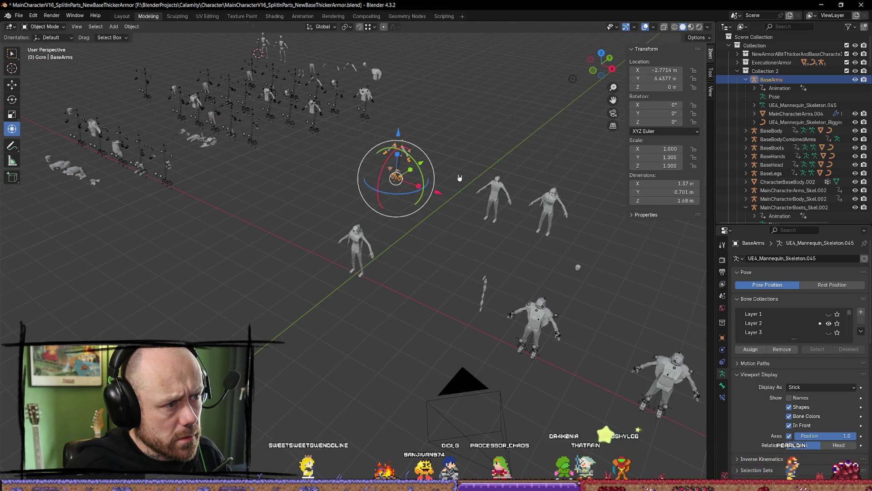
Select the Rouge.001 figure at the origin and frame it in a front view
click(485, 137)
click(356, 248)
key(KP_Decimal)
scroll(389, 226, up, 5)
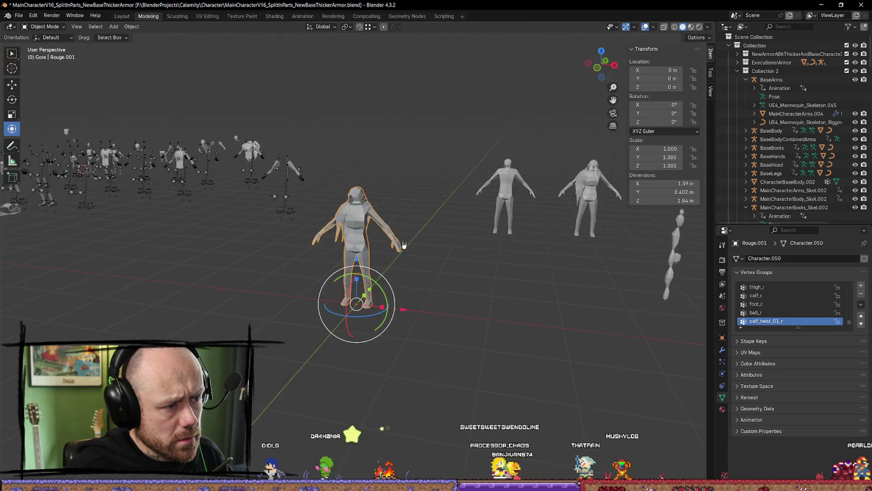
drag(448, 354, 477, 322)
key(alt+a)
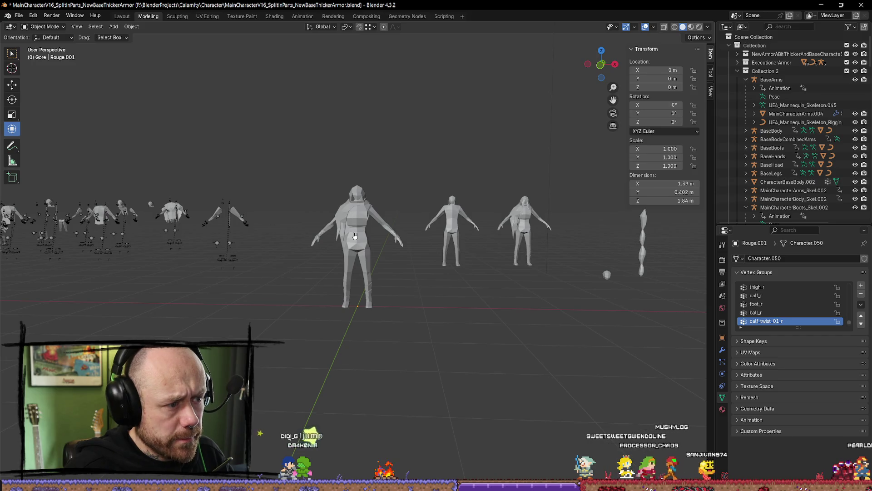
click(368, 262)
Start the Mr Mannequins FBX export from Quick Favorites and browse up to the MyMeshes folder
key(q)
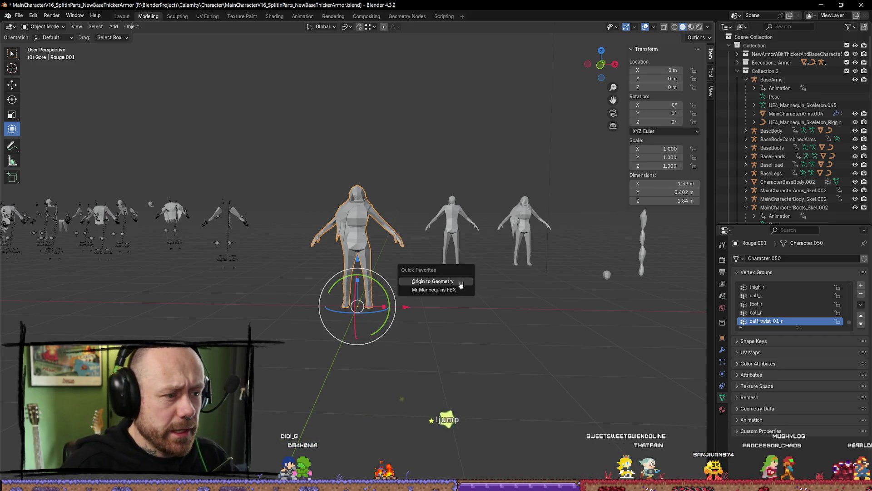
click(459, 290)
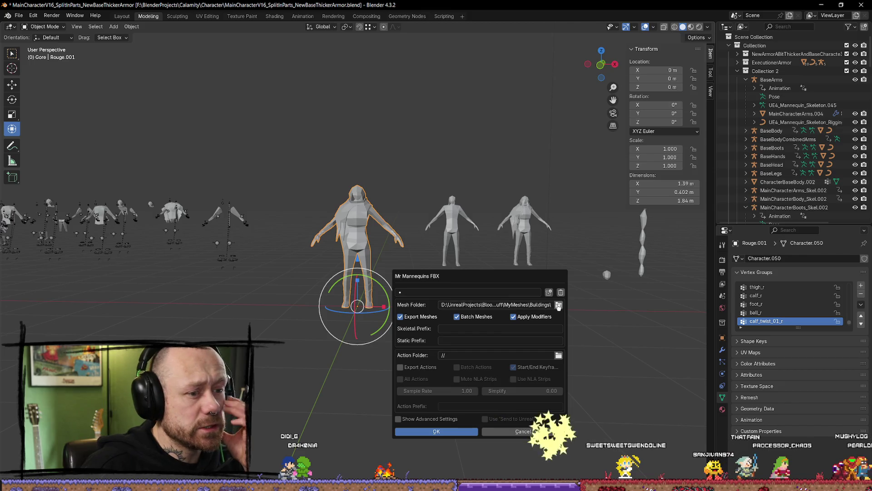
click(559, 304)
click(264, 77)
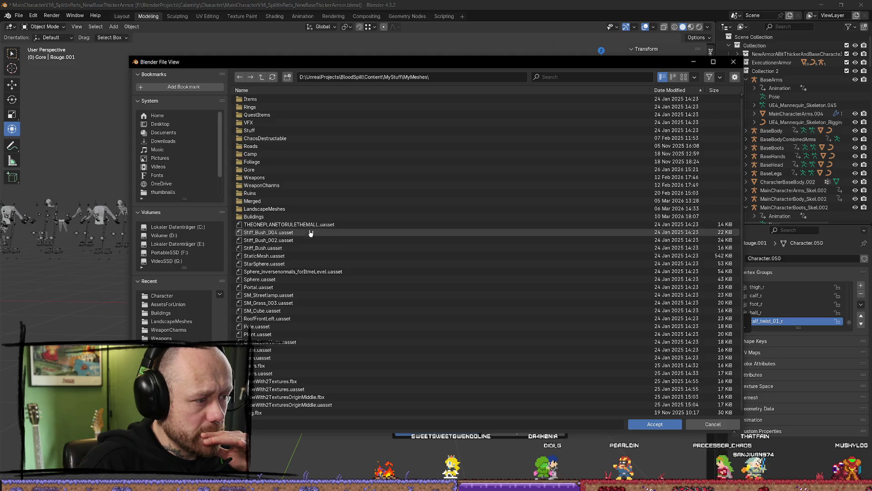
Set the mesh folder to MyStuff/Character, run the Mr Mannequins FBX export, and switch to Unreal
scroll(281, 113, down, 1)
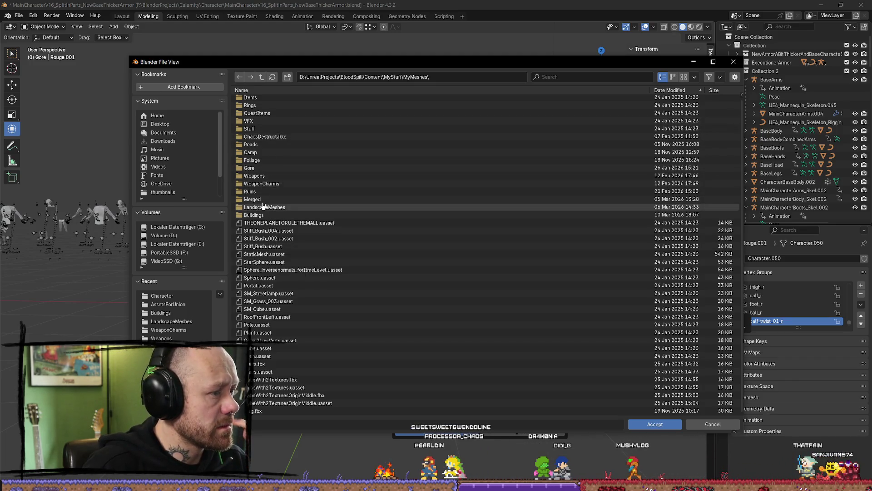
click(262, 78)
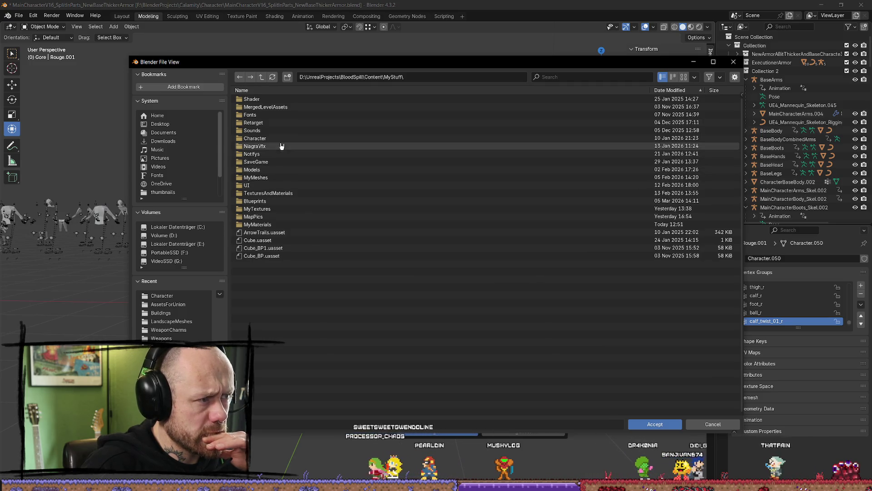
click(272, 138)
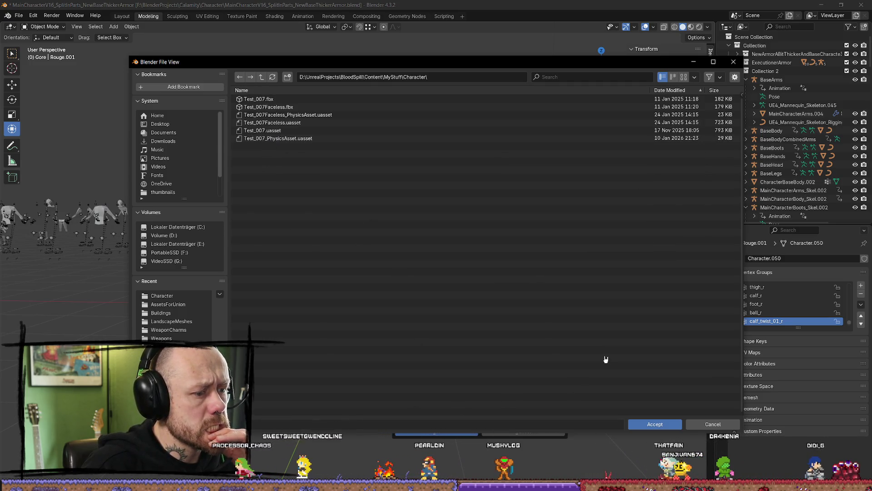
click(652, 424)
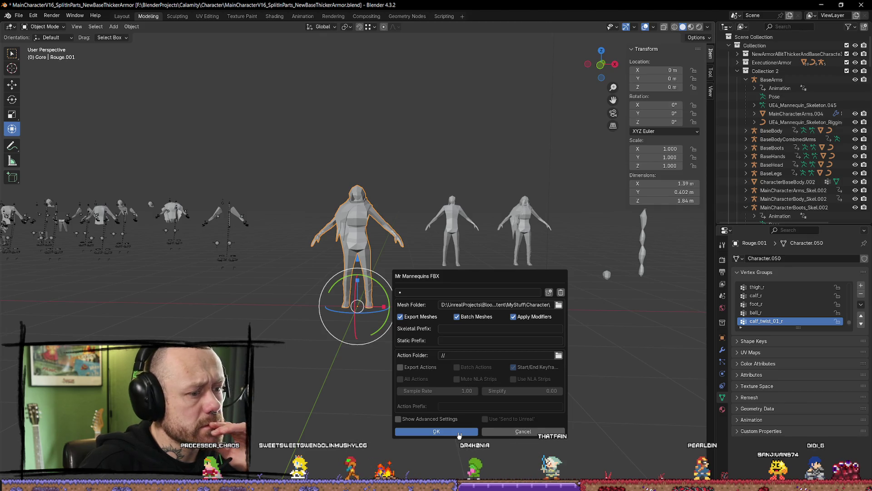
key(Return)
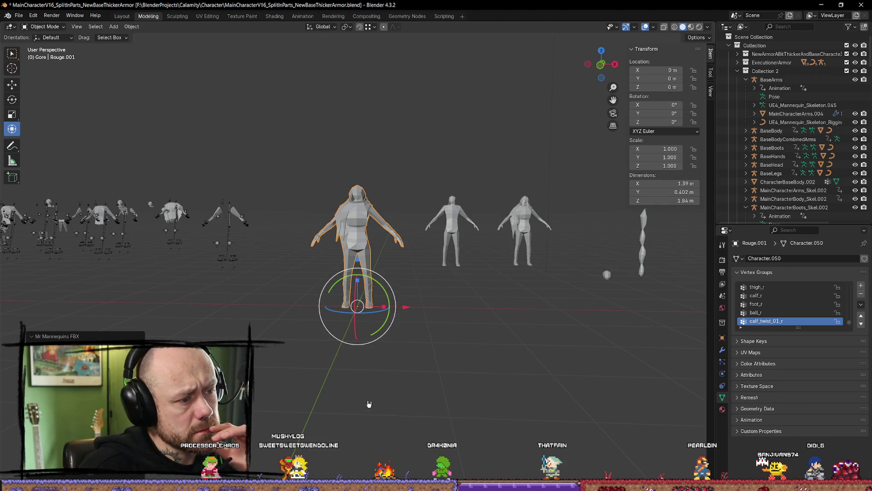
key(alt+Tab)
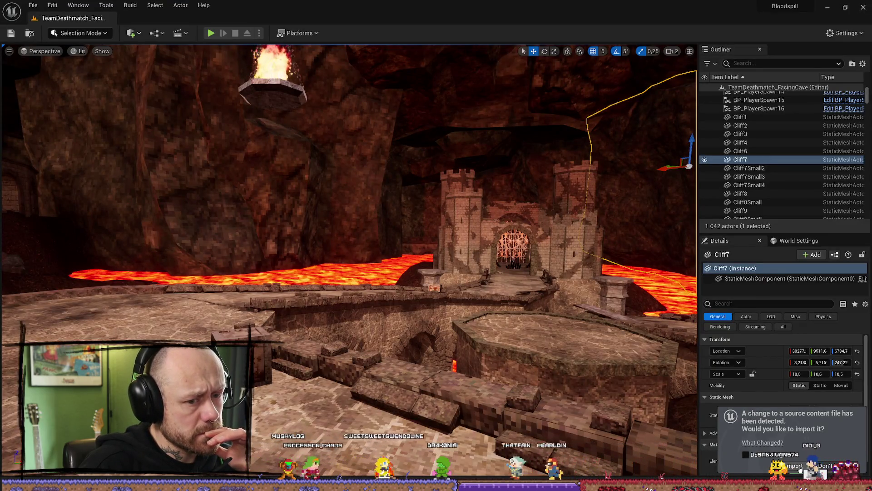
Import the changed Rouge_001 FBX as a skeletal mesh, search skeletons for 'character', then cancel
click(800, 469)
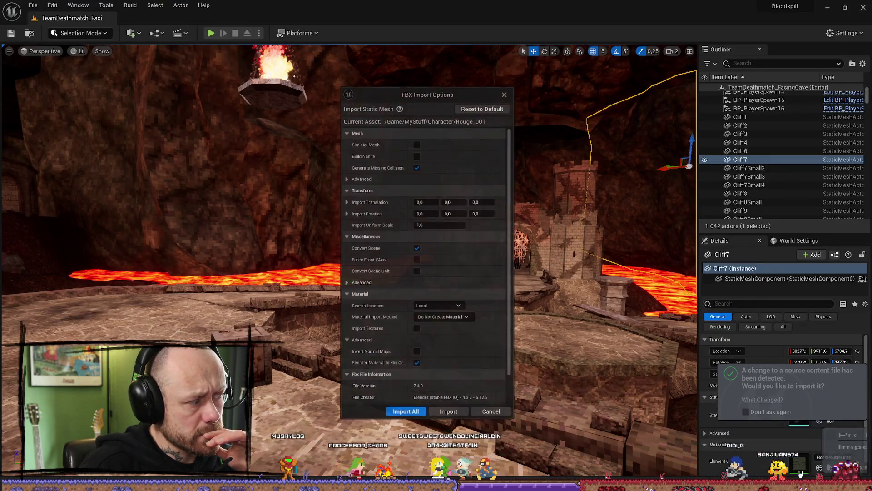
click(417, 144)
click(466, 169)
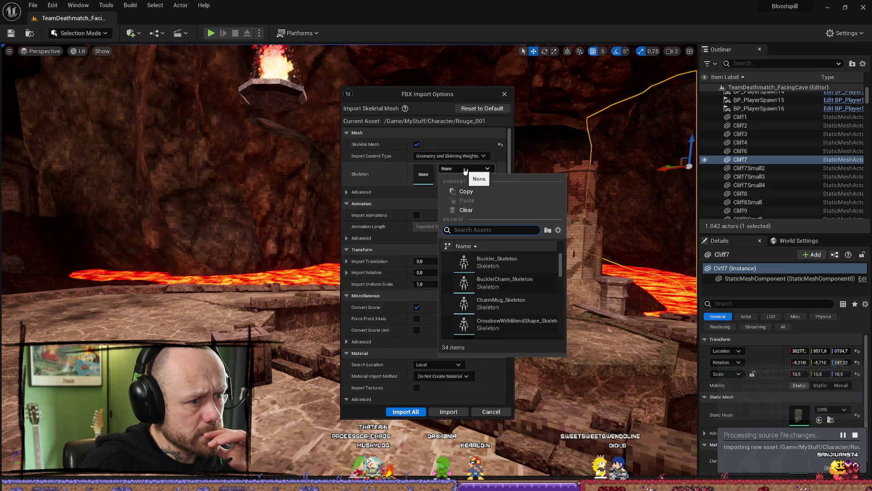
text(character)
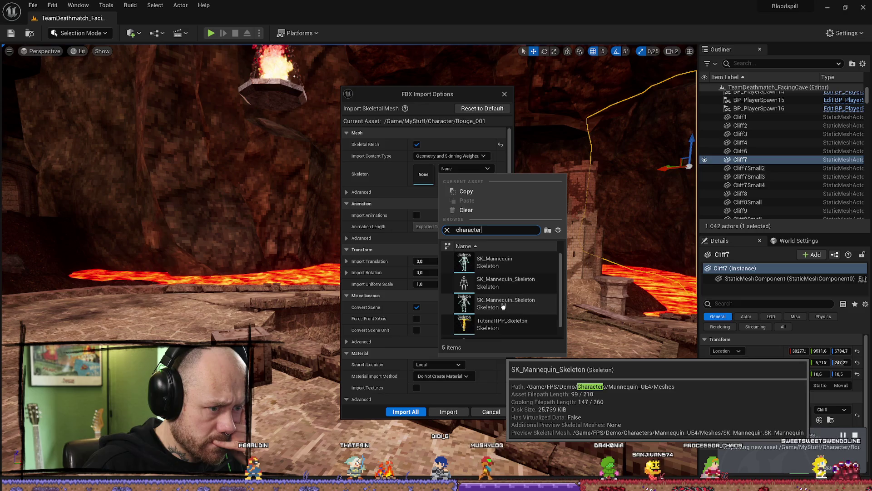
scroll(515, 307, down, 1)
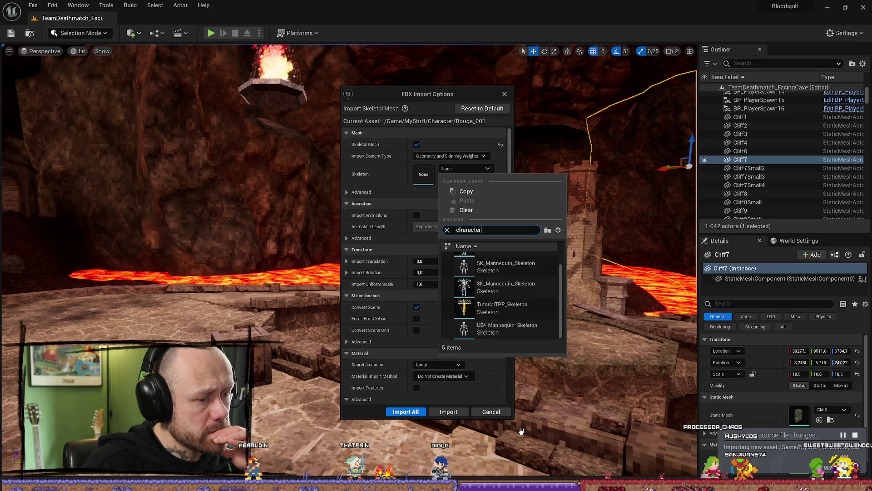
click(565, 115)
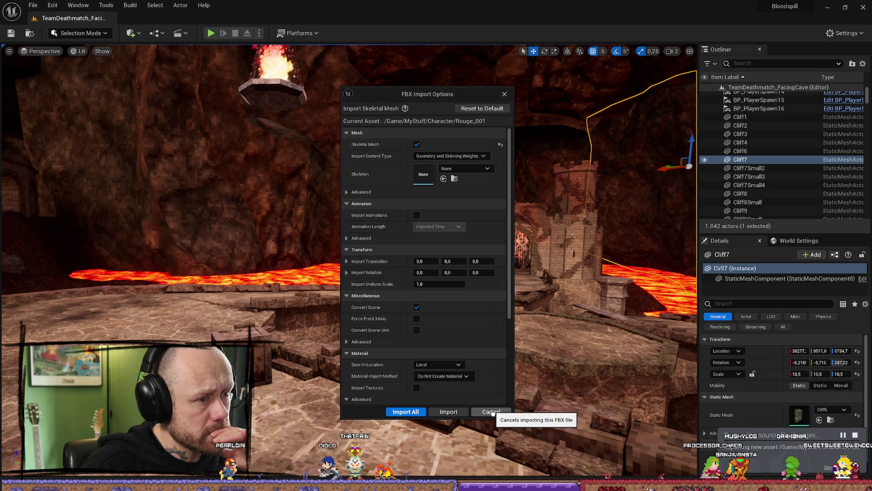
click(491, 411)
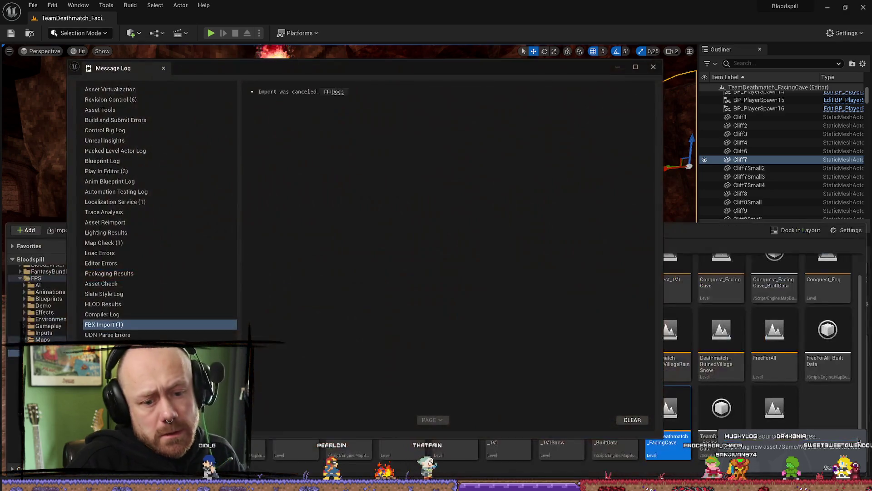
Close the Message Log and open Test_007 from the Content Drawer's MyStuff/Character folder
click(654, 68)
key(ctrl+space)
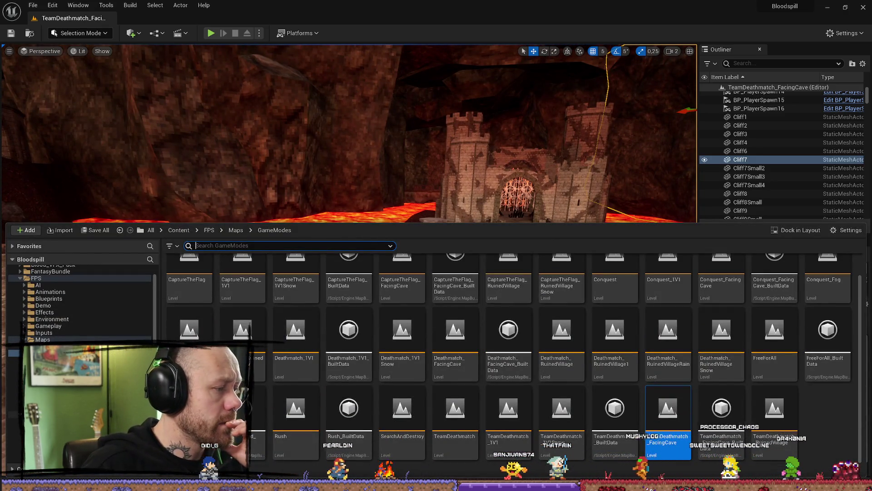
click(50, 414)
scroll(66, 322, down, 10)
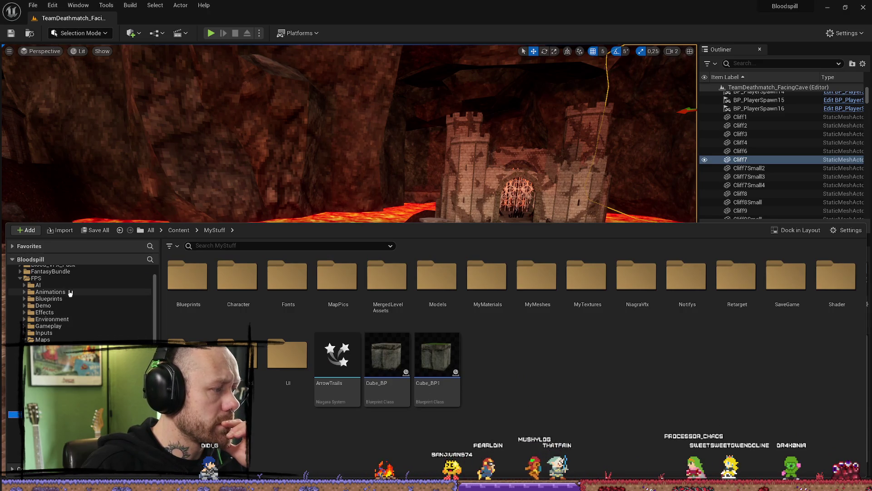
scroll(79, 305, up, 15)
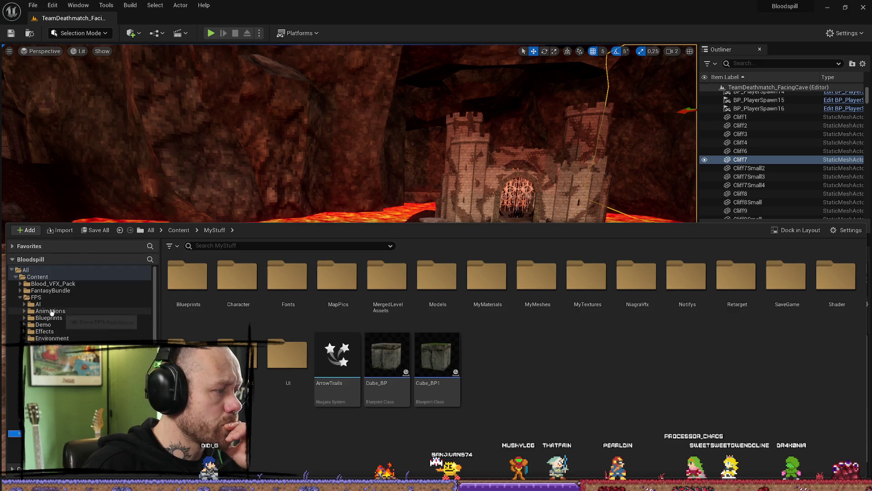
click(35, 297)
click(20, 297)
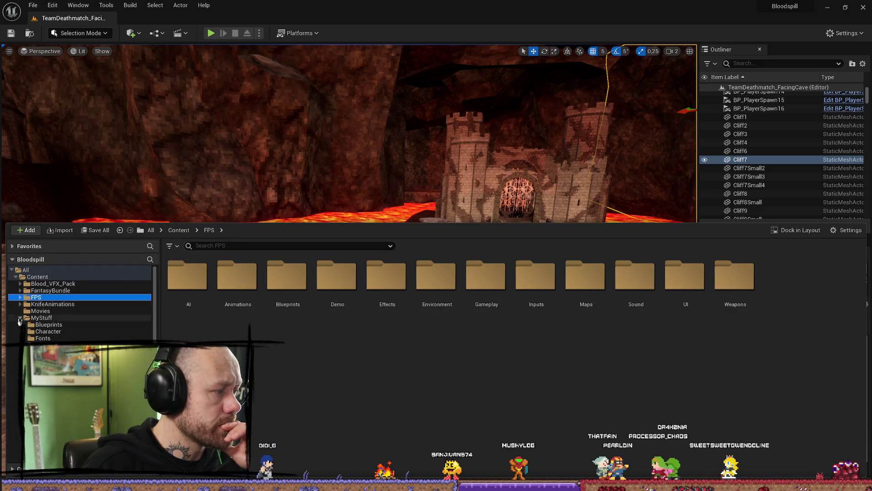
click(20, 319)
click(41, 318)
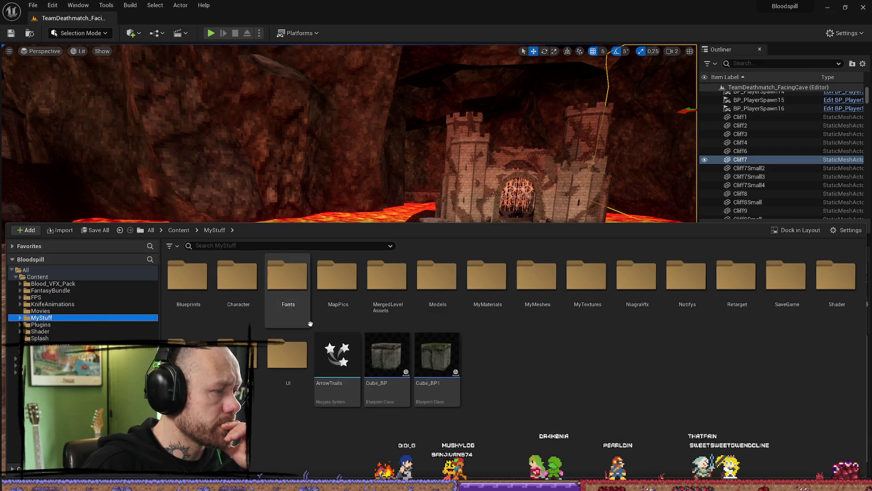
double_click(237, 276)
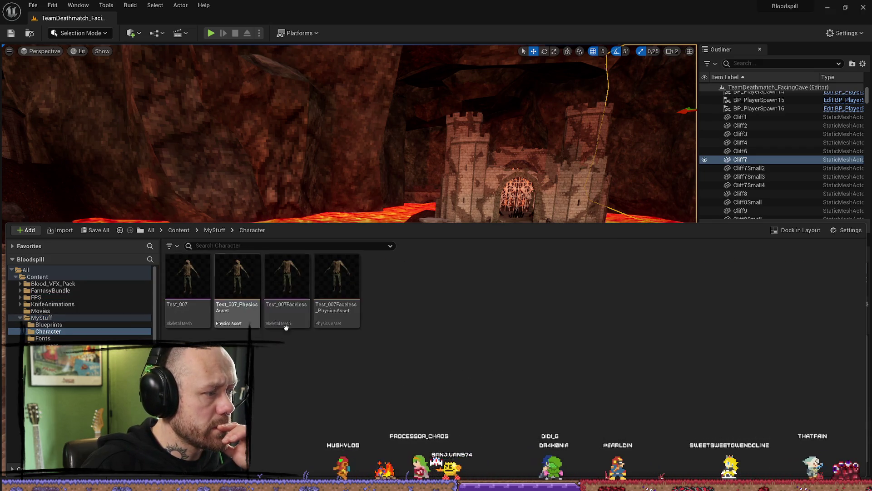
key(Left)
key(Return)
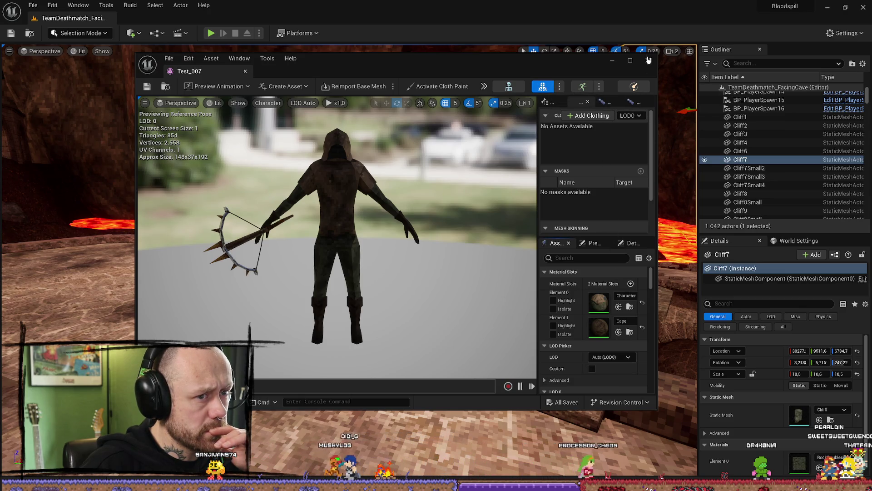
Maximize the mesh editor and open Test_007Faceless from the Content Drawer
click(630, 60)
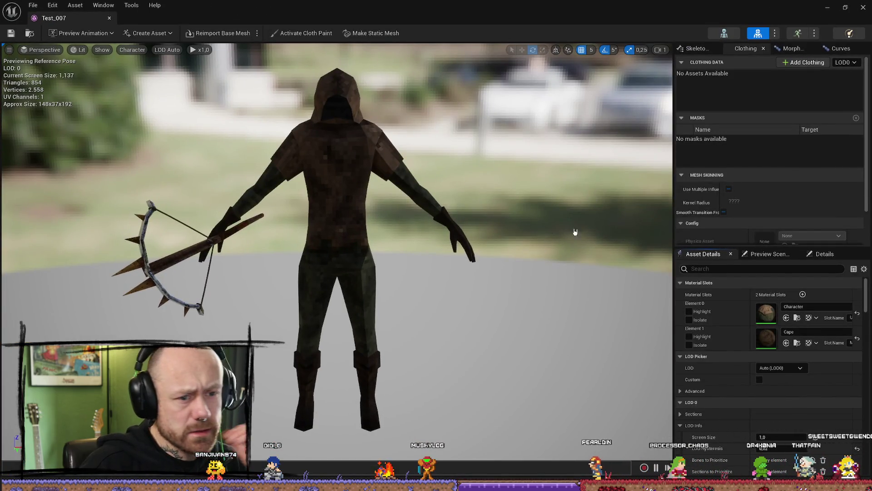
drag(574, 232, 604, 273)
key(ctrl+space)
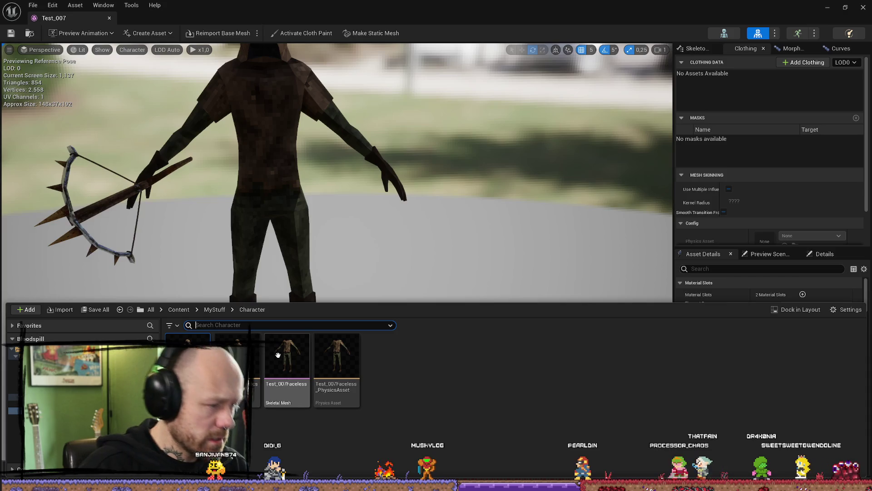
double_click(306, 345)
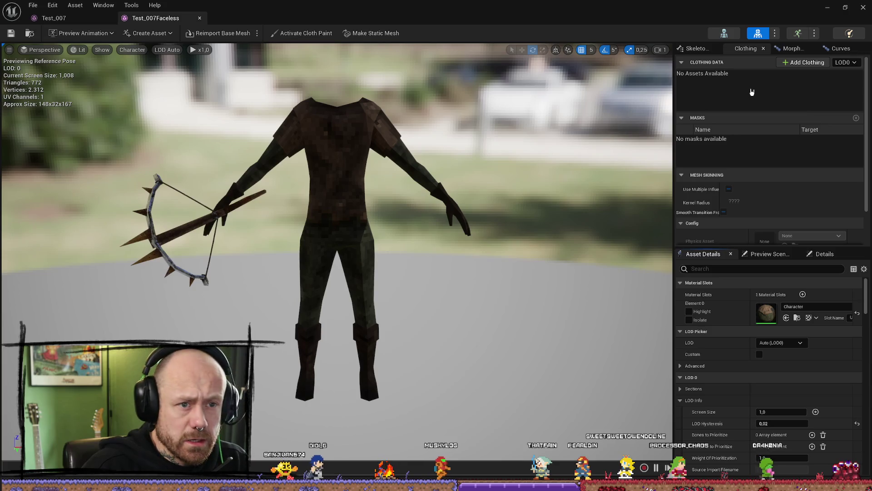
Look through Test_007Faceless's skeleton tree, preview scene, details, clothing, morph target and curves panels
click(701, 48)
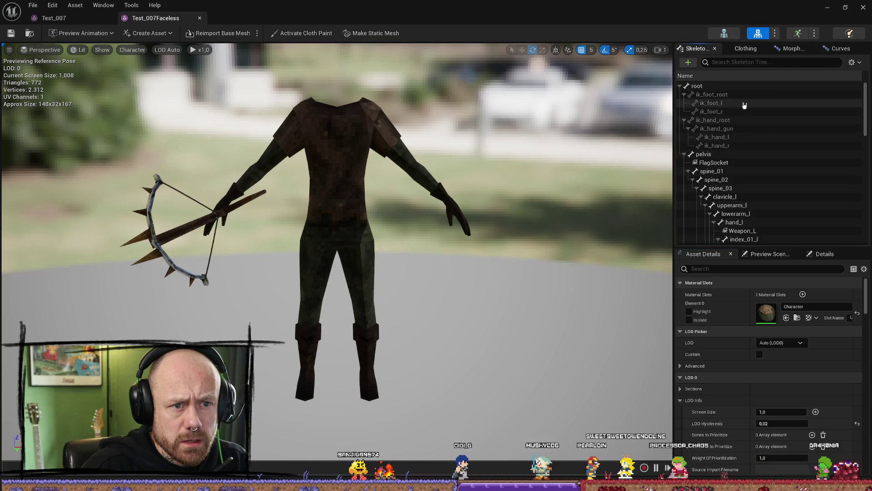
scroll(747, 118, down, 15)
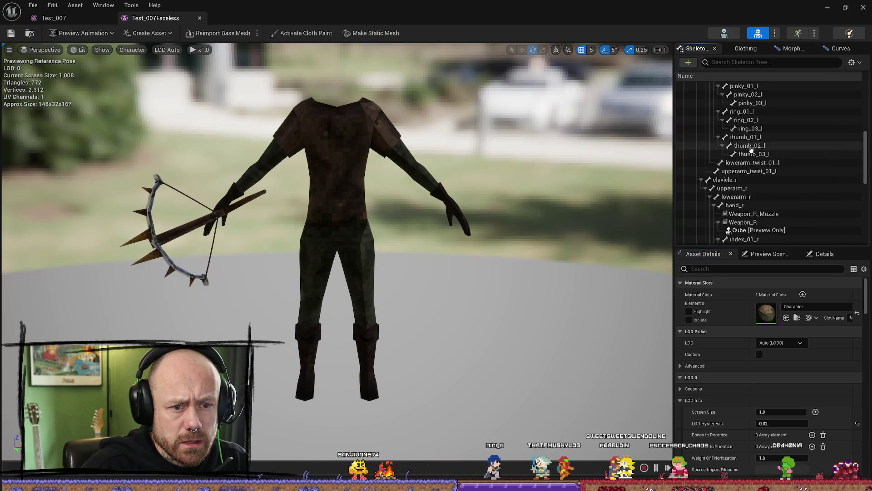
click(769, 254)
click(824, 255)
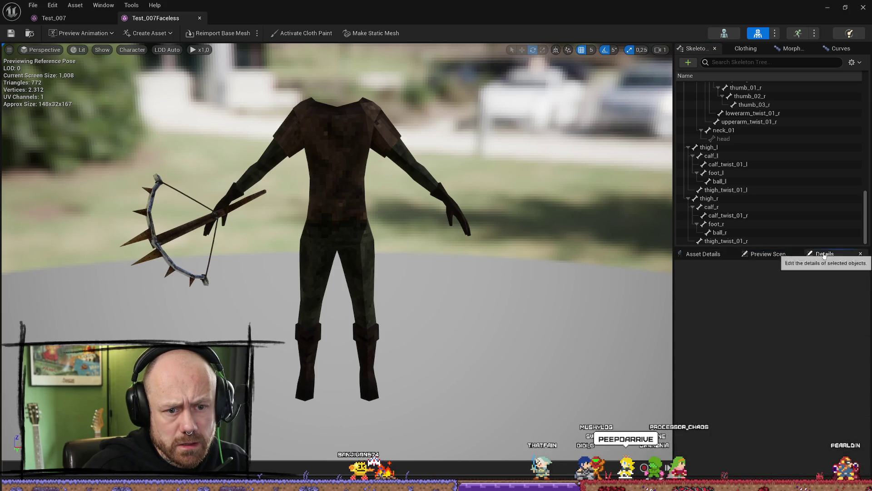
click(721, 254)
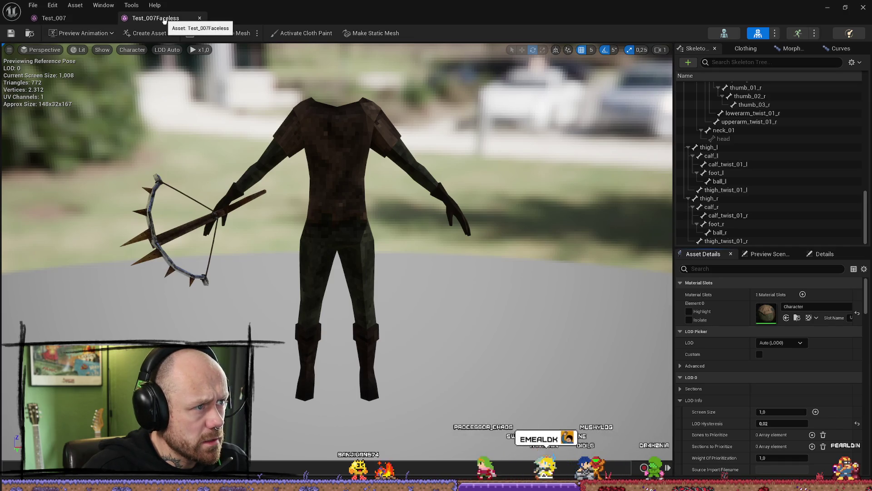
click(745, 49)
click(793, 49)
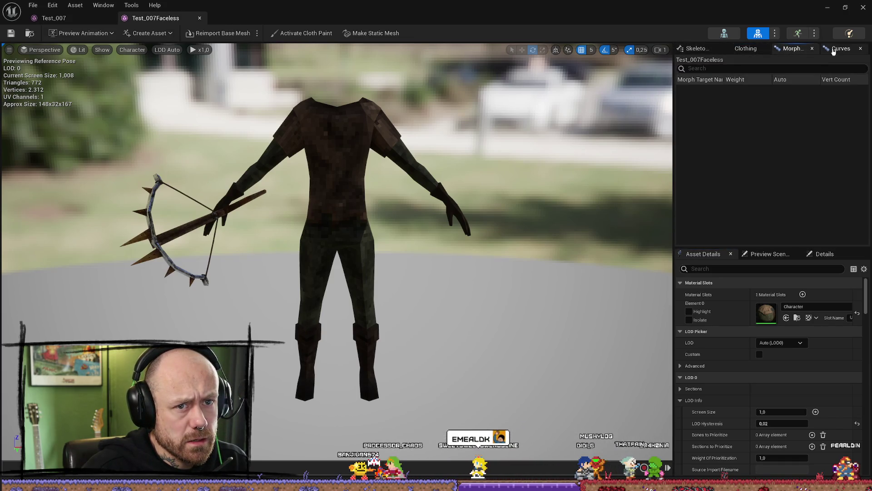
click(841, 48)
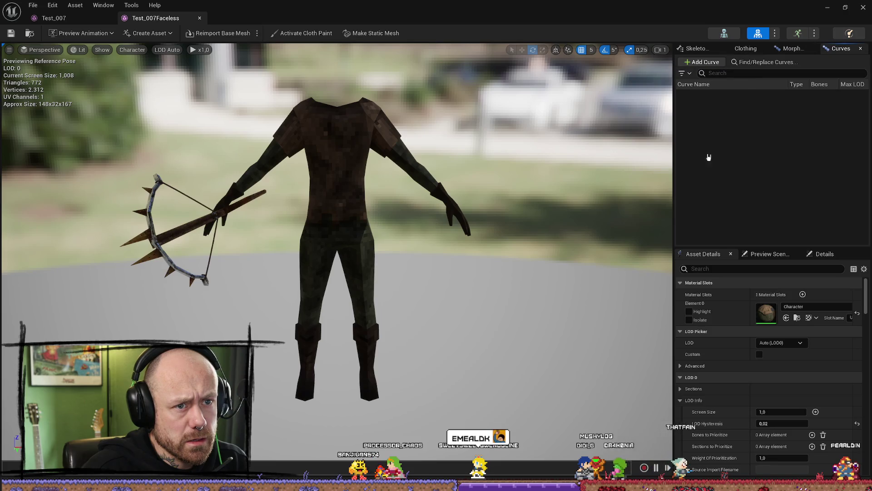
View the SK_Mannequin_Skeleton bone hierarchy, minimize the asset editor, and switch to Blender
click(727, 34)
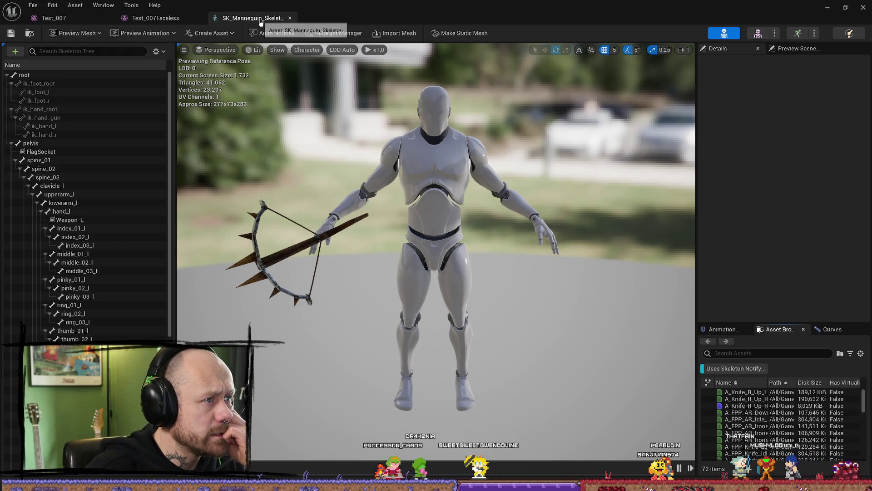
right_click(261, 20)
click(528, 175)
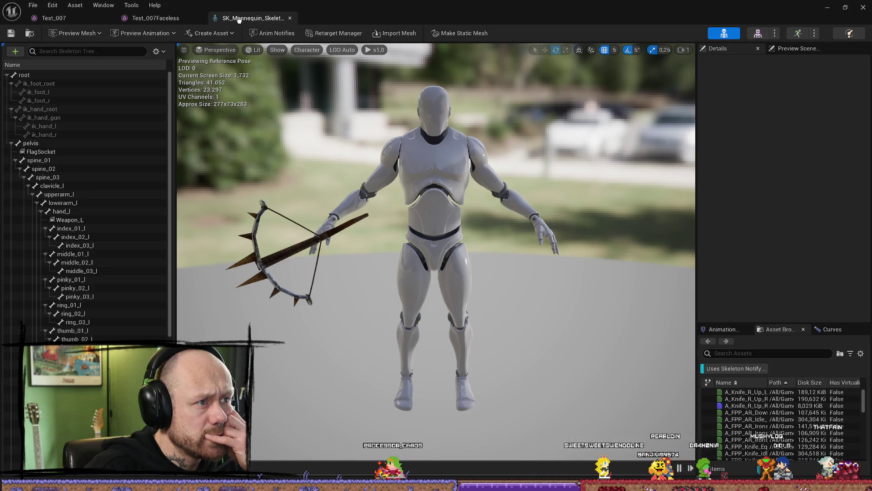
click(827, 8)
key(alt+Tab)
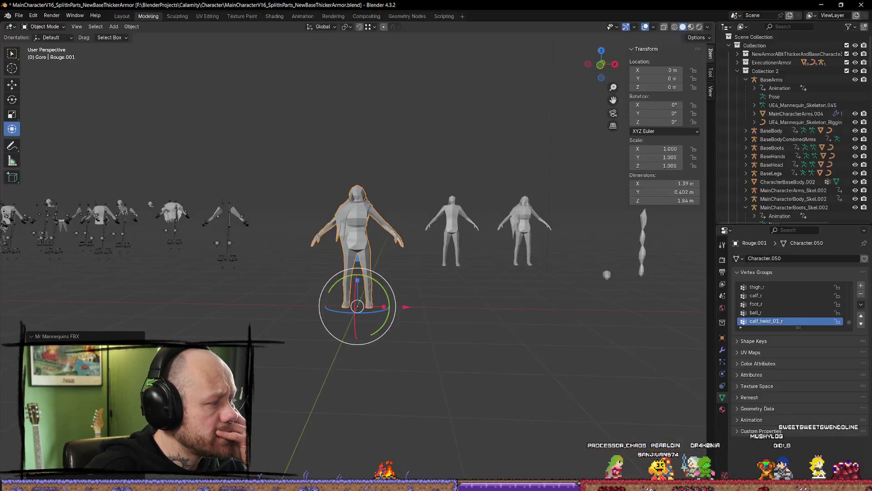
Select the Rouge character, rerun the Mr Mannequins FBX export, and return to Unreal
click(362, 241)
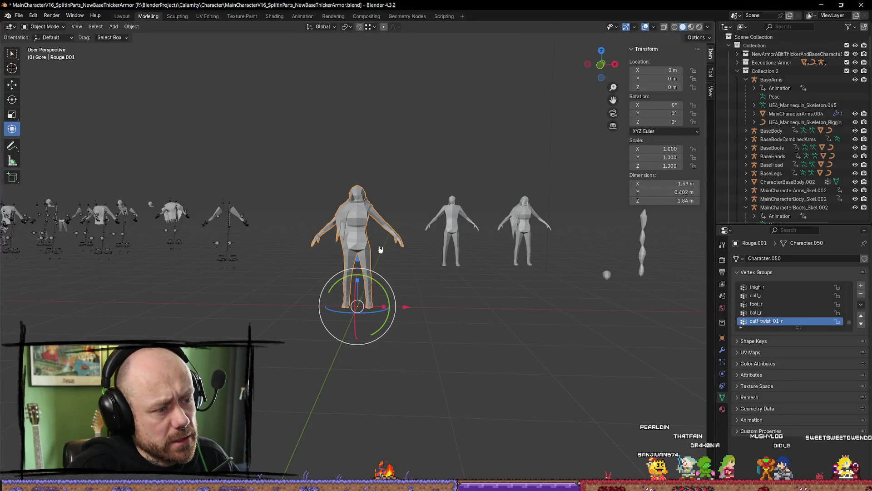
click(399, 278)
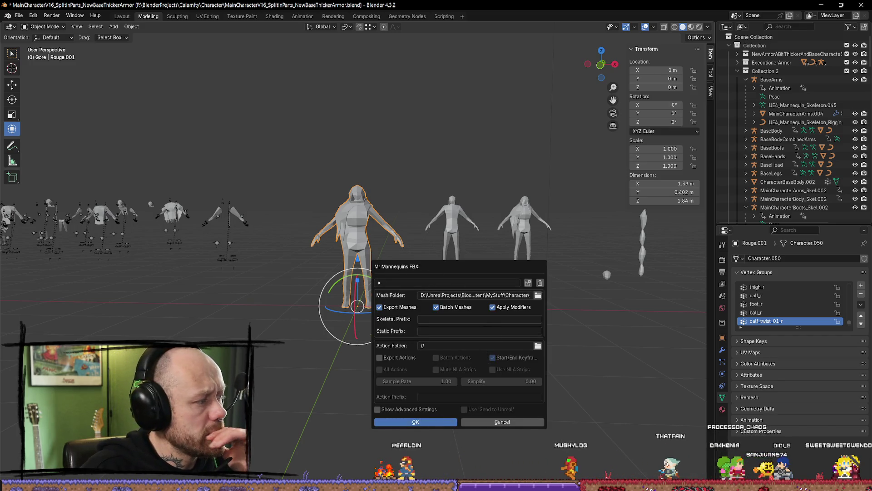
key(Return)
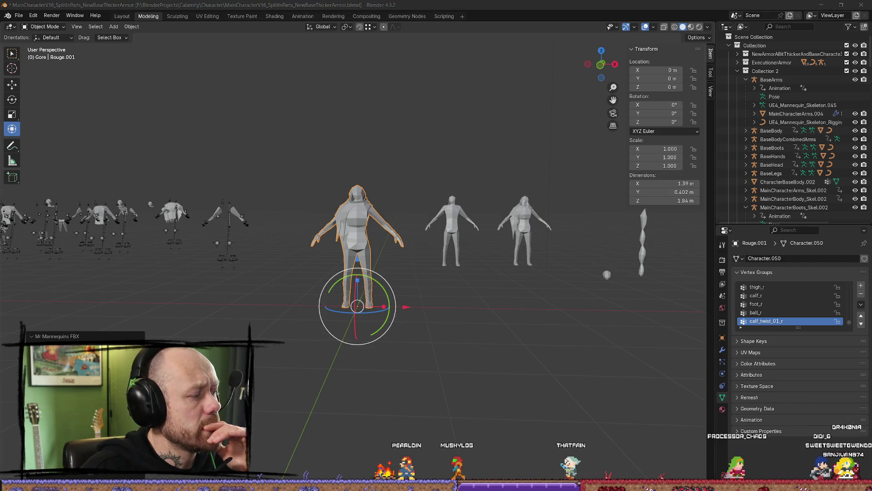
key(alt+Tab)
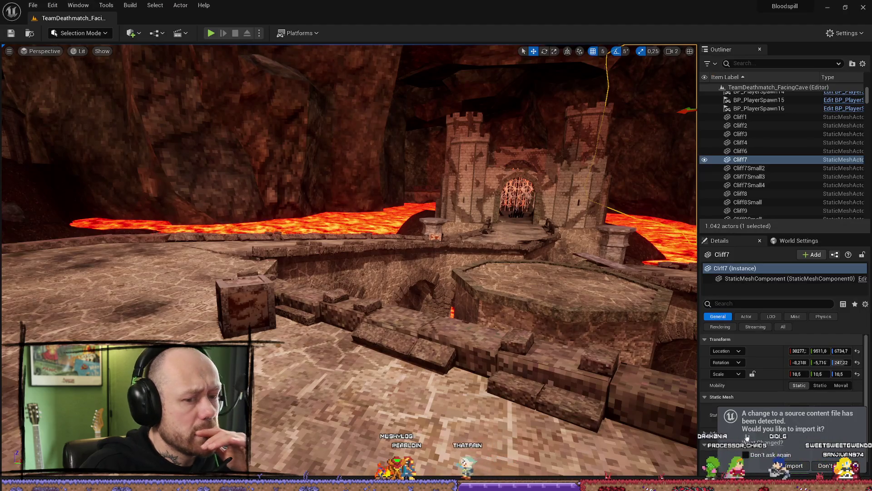
Accept reimporting the changed FBX, then review Test_007Faceless's actions in the Character folder
click(795, 466)
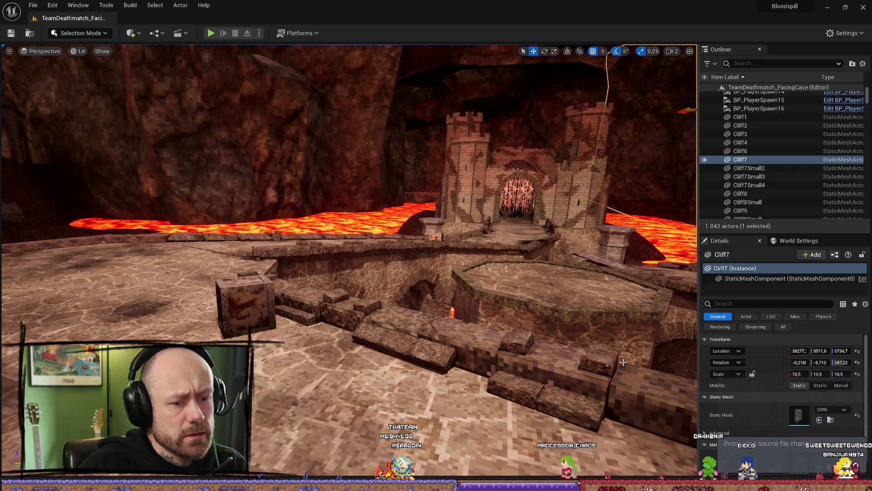
key(ctrl+space)
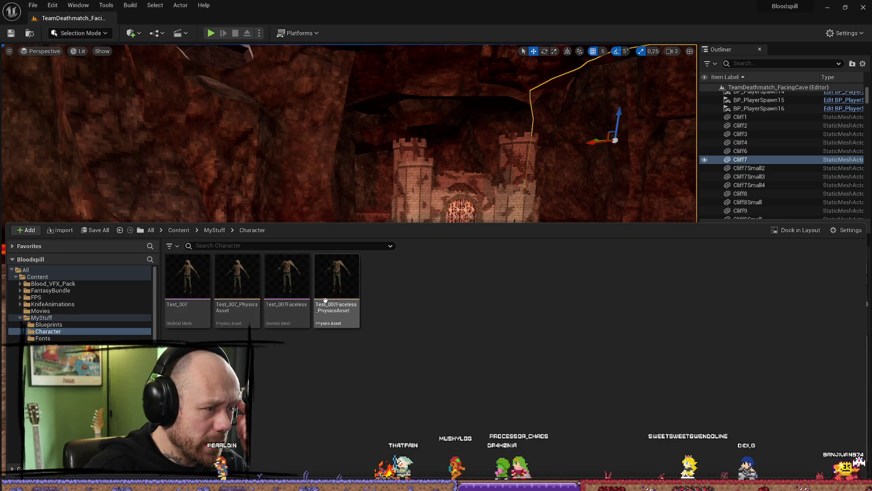
right_click(292, 289)
mouse_move(356, 350)
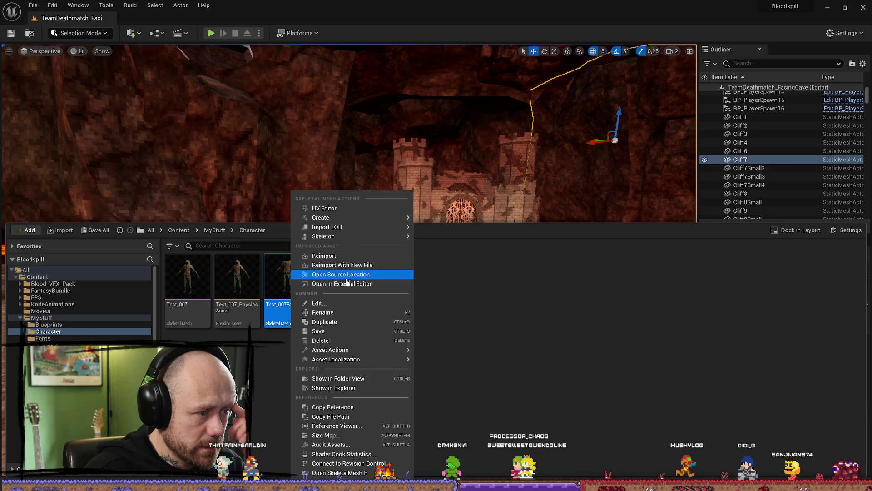
mouse_move(354, 237)
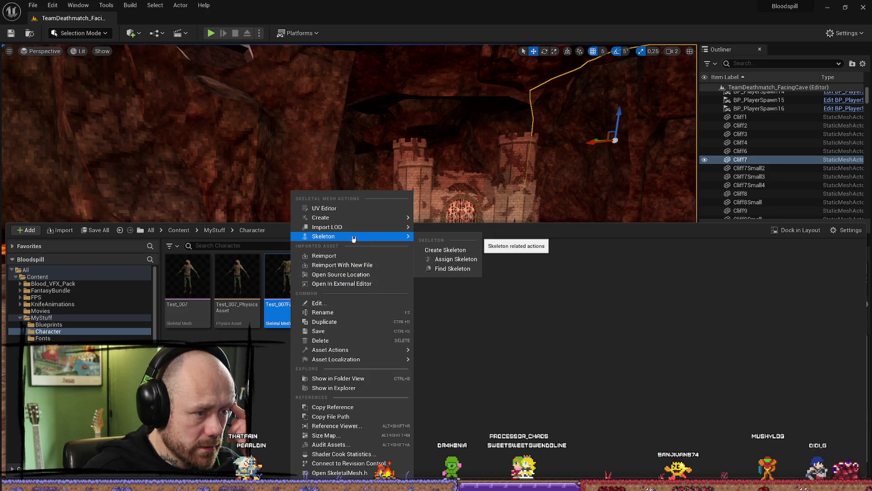
click(342, 332)
Check the asset-creation and Test_007Faceless_PhysicsAsset menus, then return to Blender
right_click(395, 385)
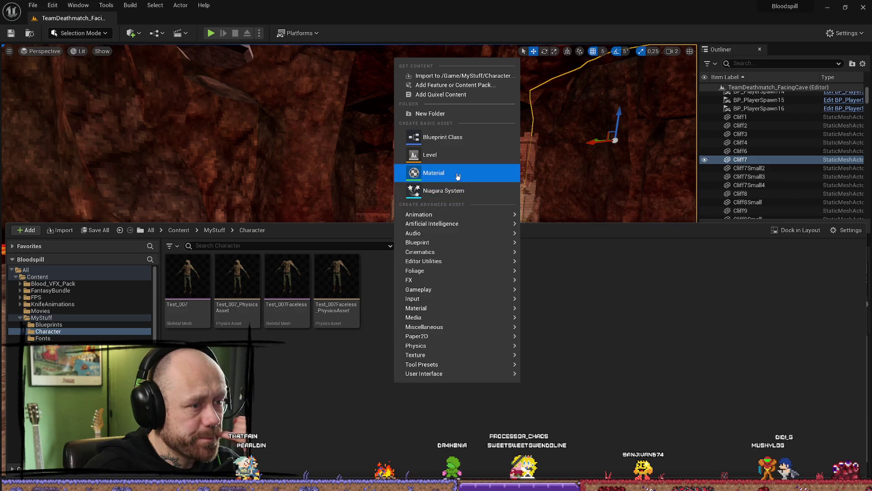
click(355, 390)
right_click(320, 290)
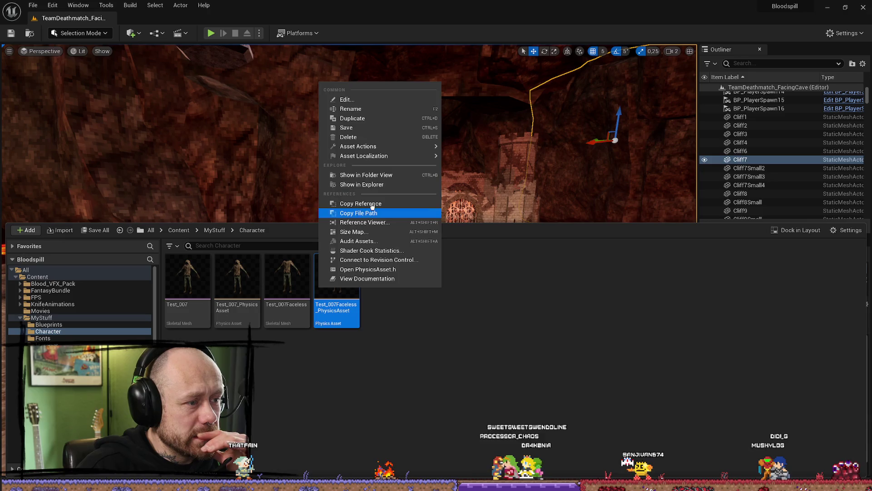
click(375, 185)
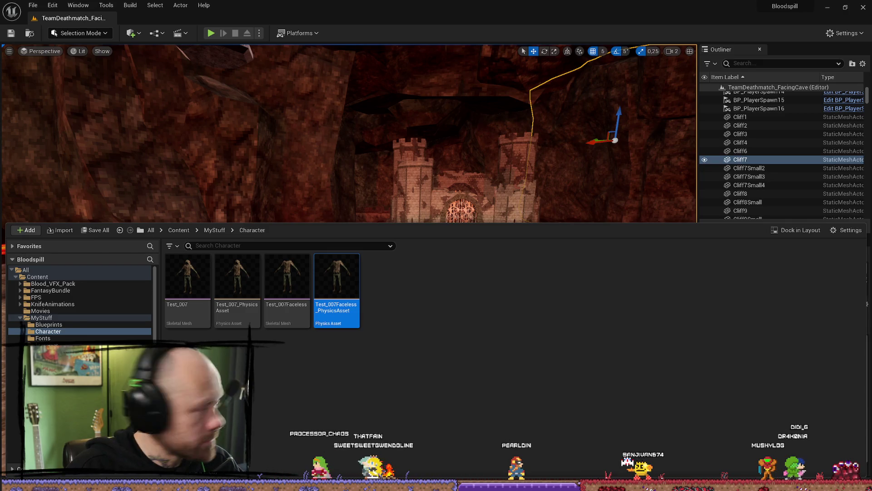
key(alt+Tab)
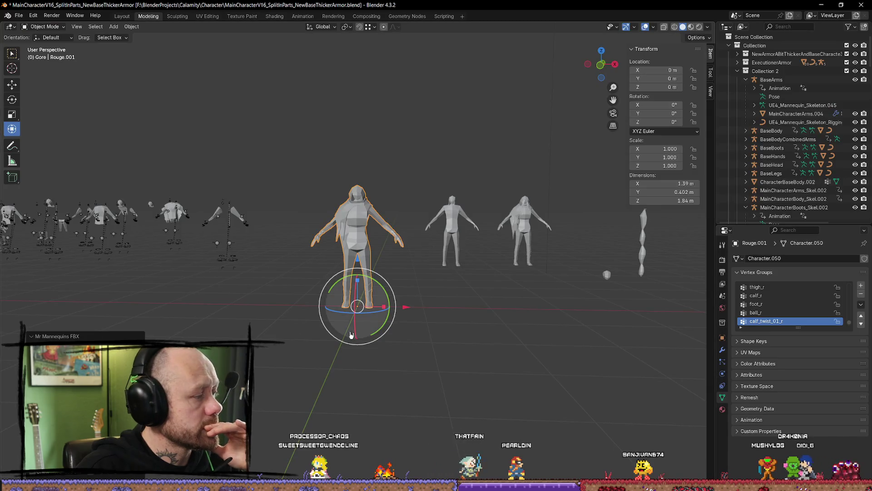
Re-export the Rouge mesh with the Mr Mannequins FBX favourite and start its Unreal import
click(368, 239)
key(q)
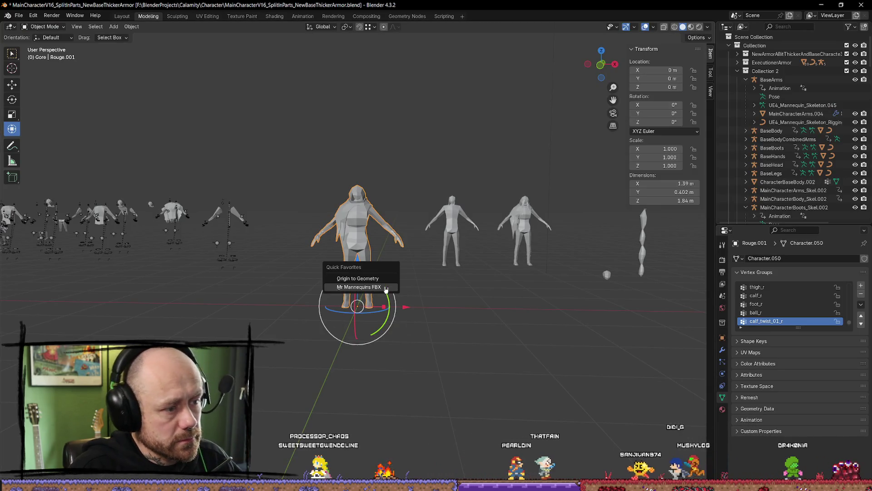
click(374, 290)
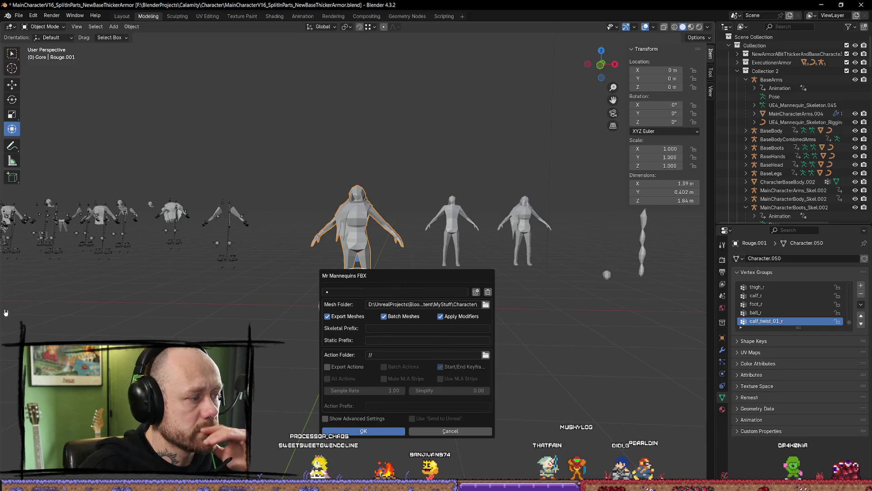
key(Return)
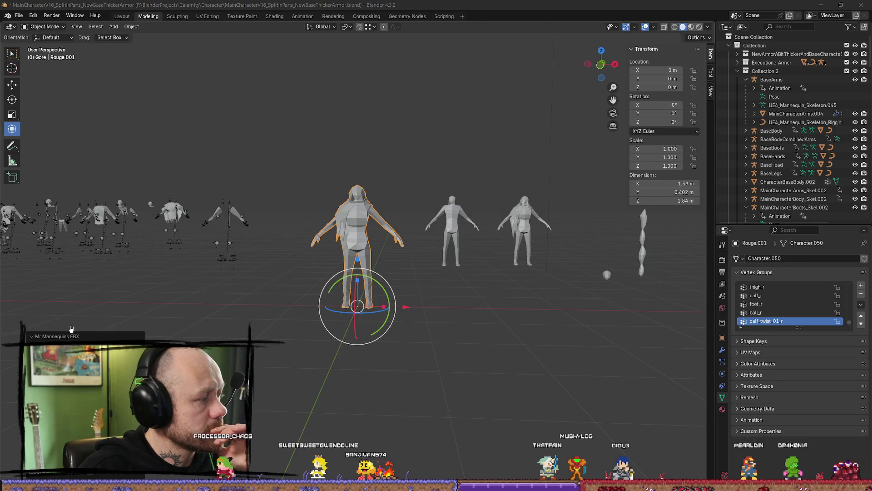
key(alt+Tab)
click(794, 465)
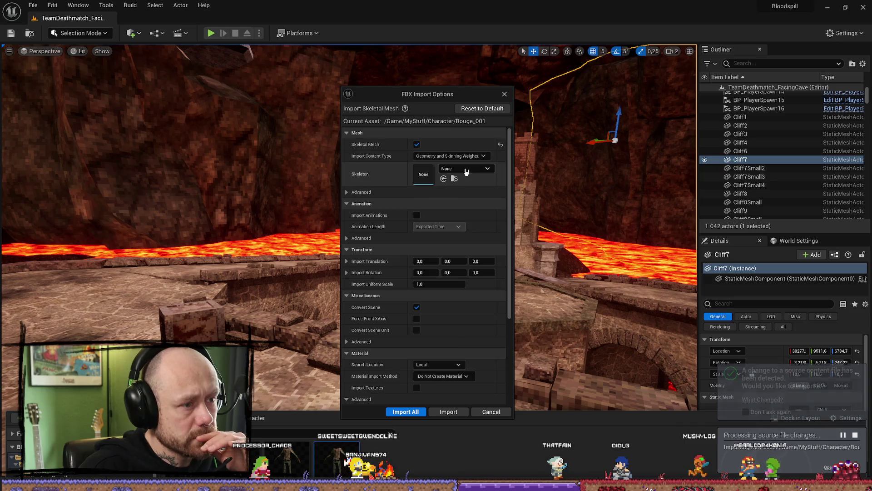
Set Rouge_001's skeleton to SK_Mannequin_Skeleton (searched 'manne') and run Import All
click(466, 168)
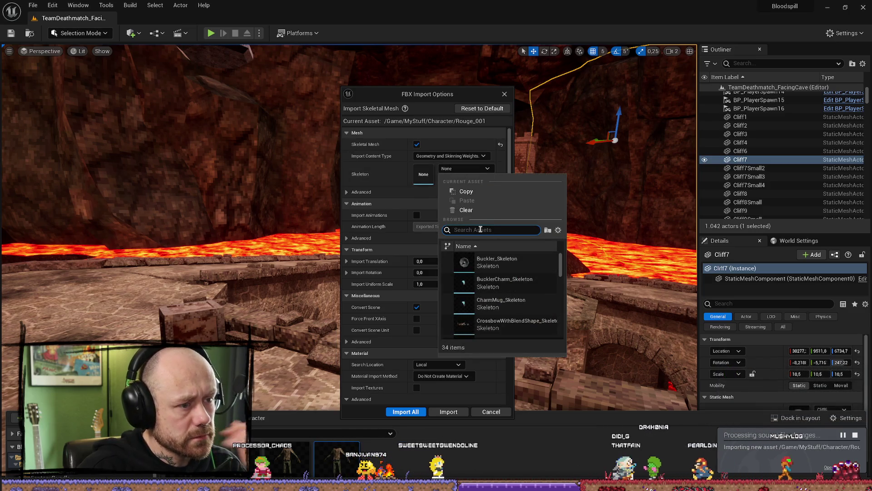
text(man)
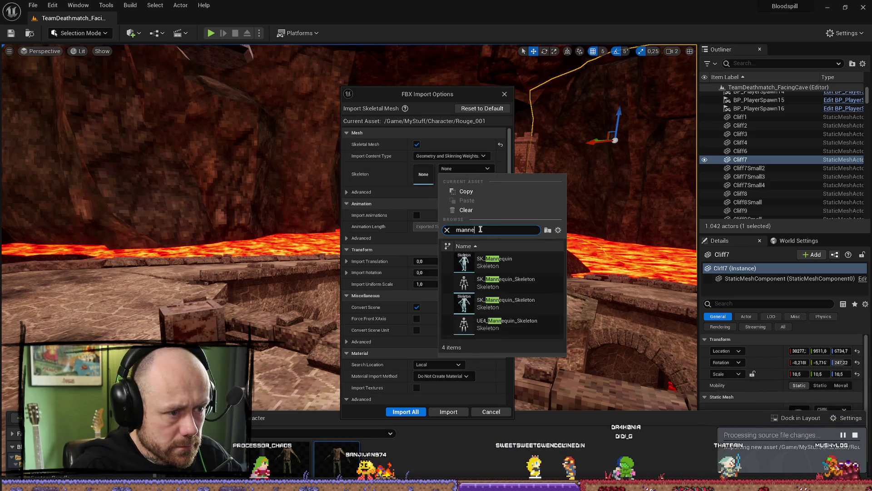
text(ne)
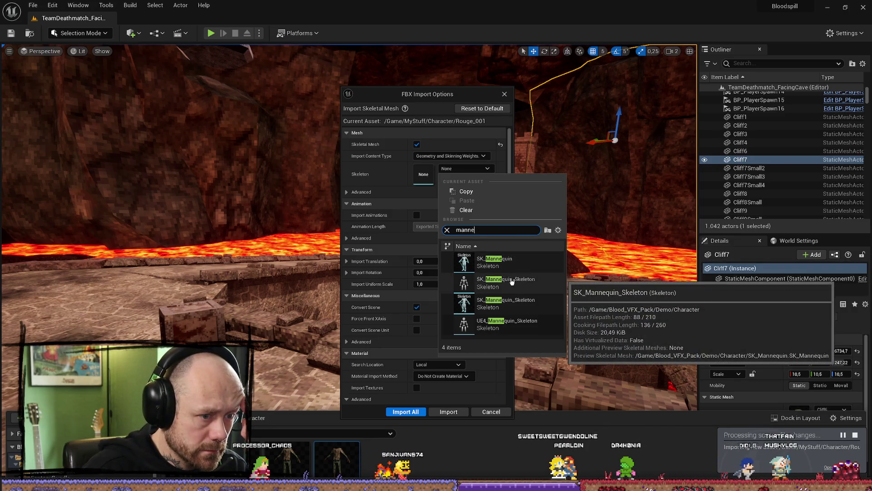
click(529, 306)
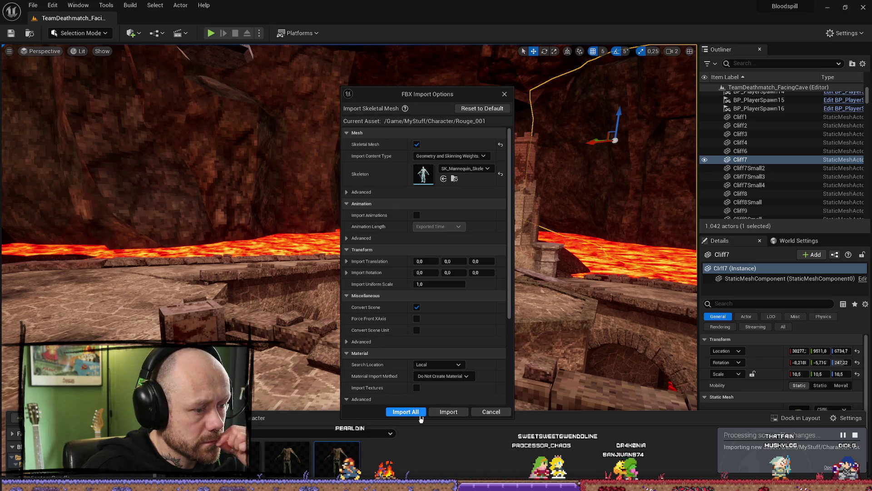
click(443, 412)
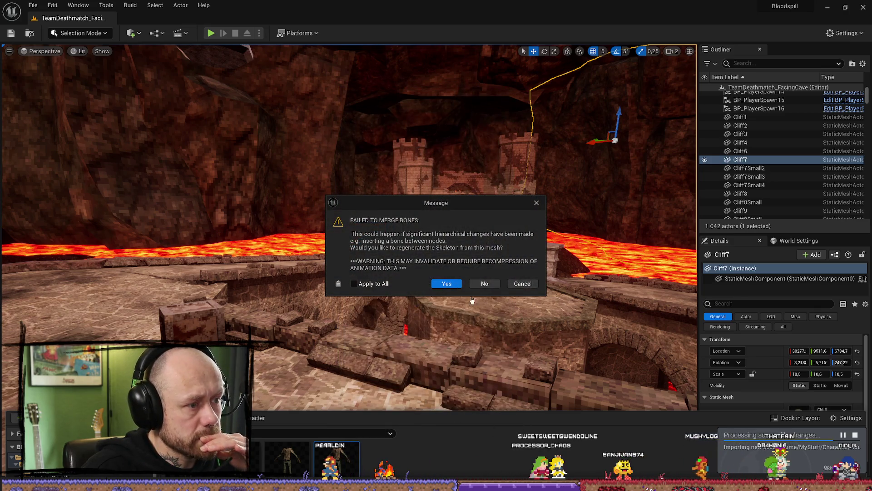
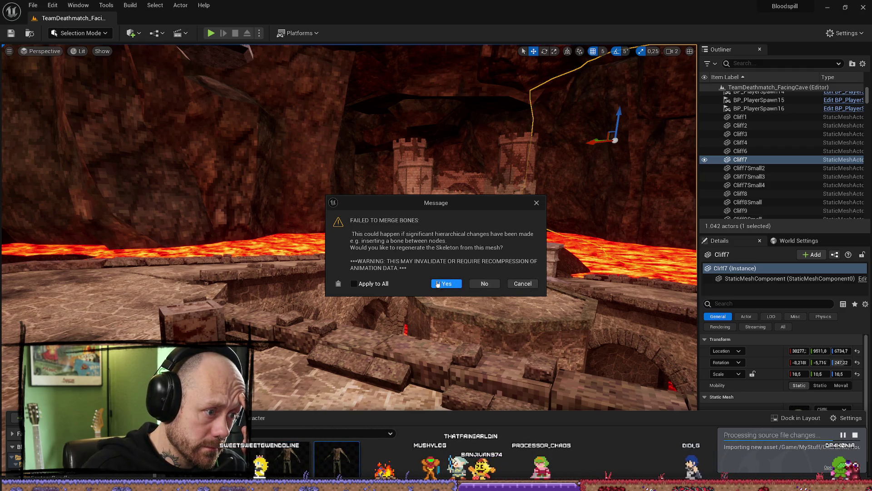
Cancel the failed Rouge_001 bone merge, close the Message Log, and browse to its MyStuff folder
click(530, 283)
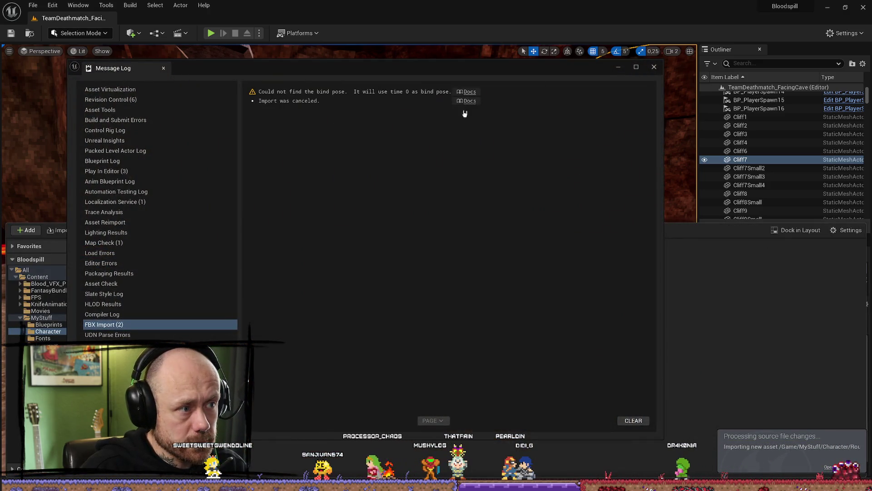
click(654, 67)
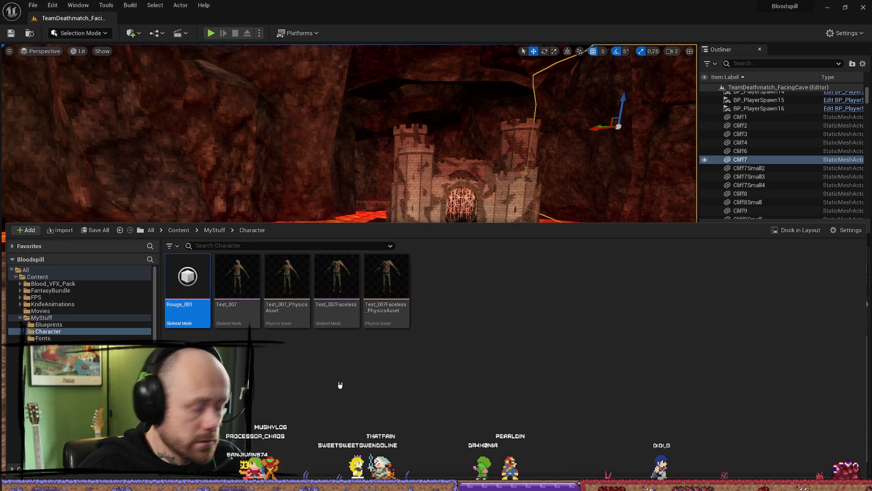
right_click(169, 276)
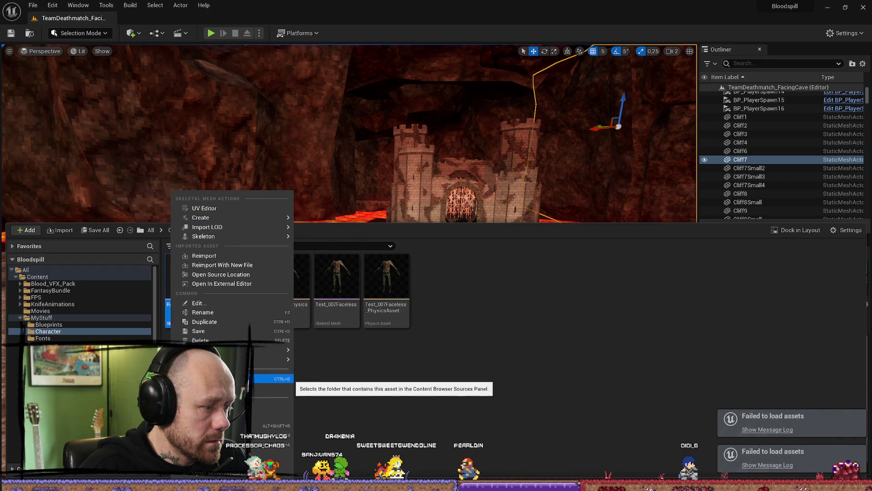
click(277, 388)
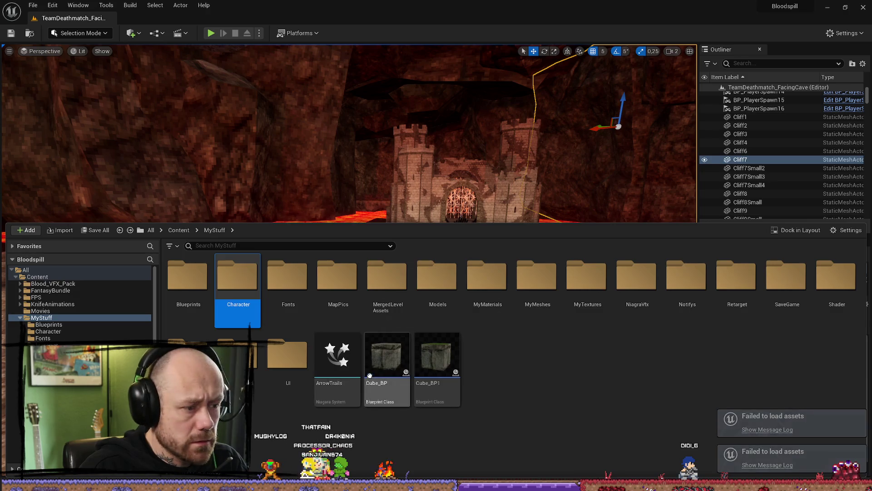
key(alt+Tab)
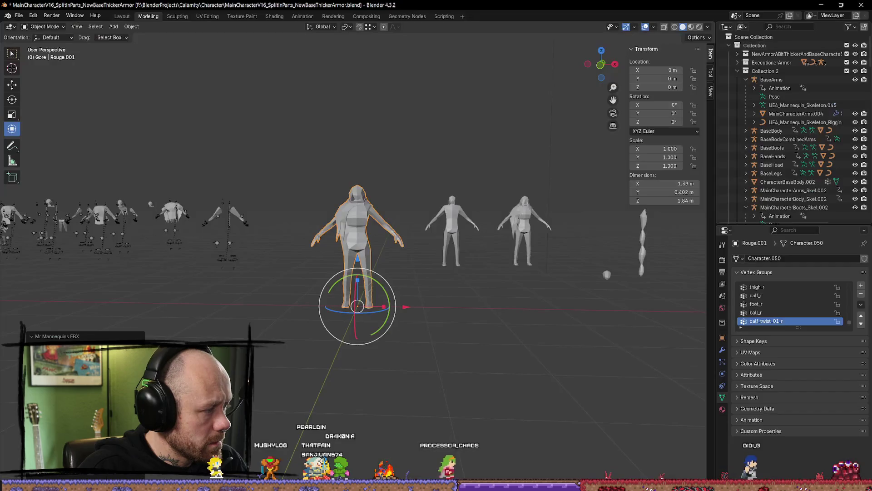
Re-export Rouge.001 with the Mr Mannequins FBX option and accept Unreal's reimport of the changed file
key(alt+a)
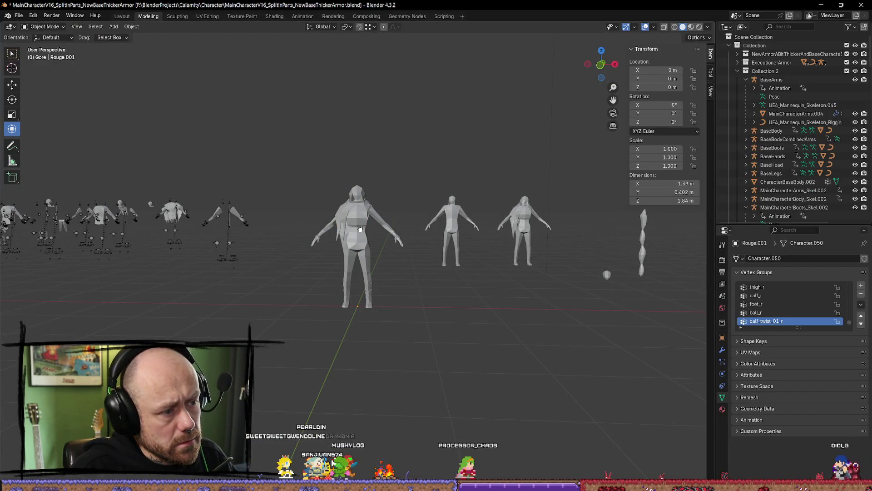
click(360, 228)
key(q)
click(345, 223)
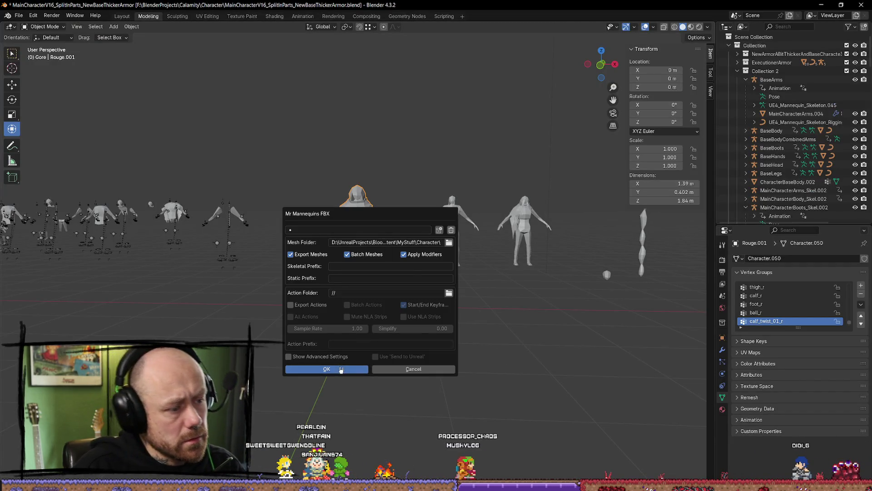
key(Return)
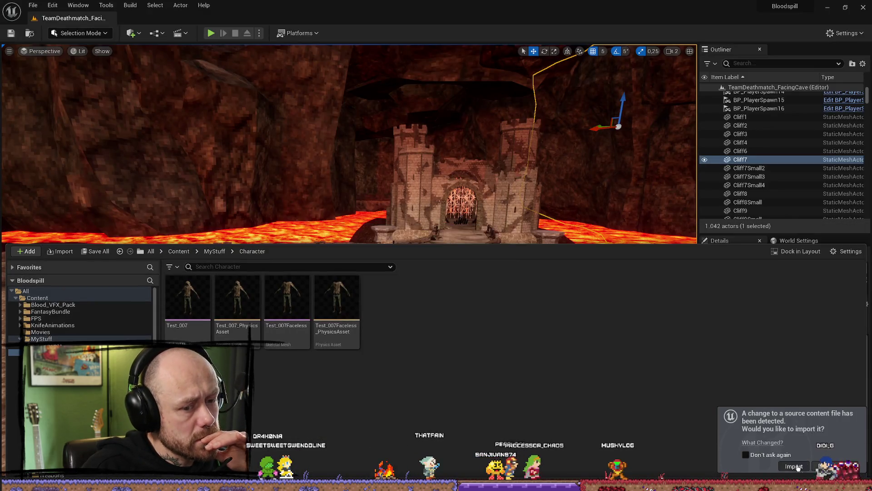
click(794, 465)
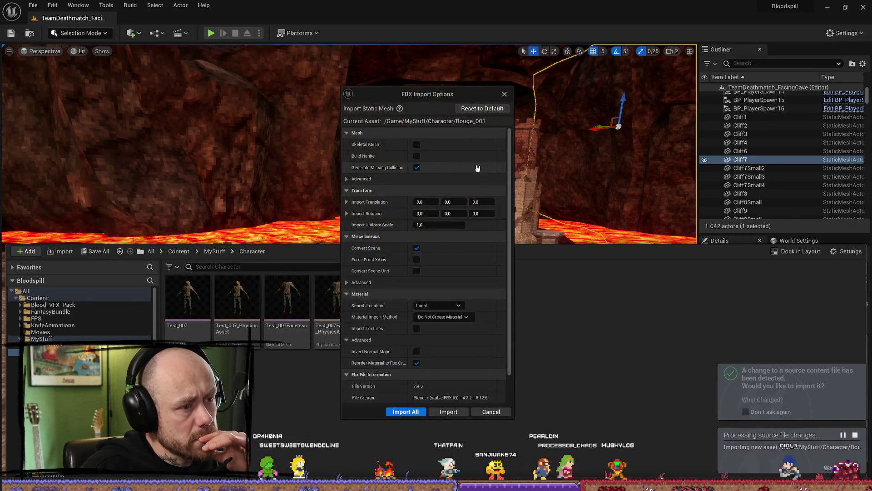
Import Rouge_001 as a skeletal mesh using SK_Mannequin_Skeleton, then dismiss the bone-merge failure message
click(417, 144)
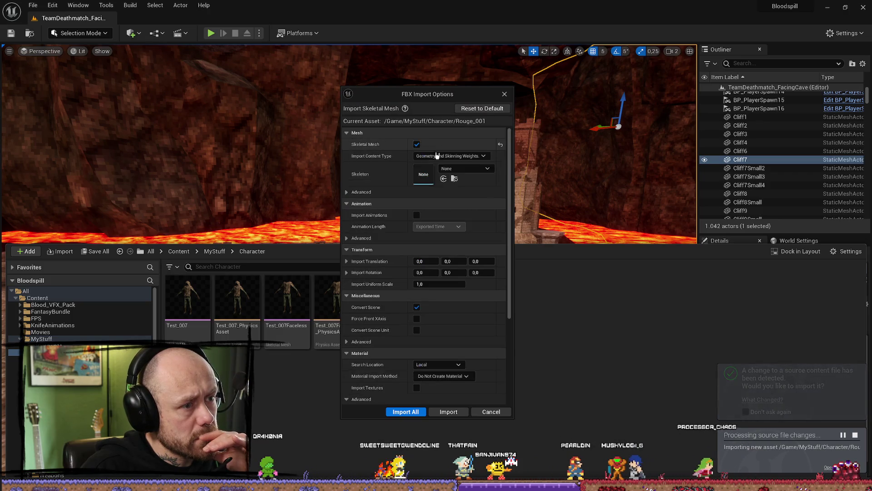
click(477, 156)
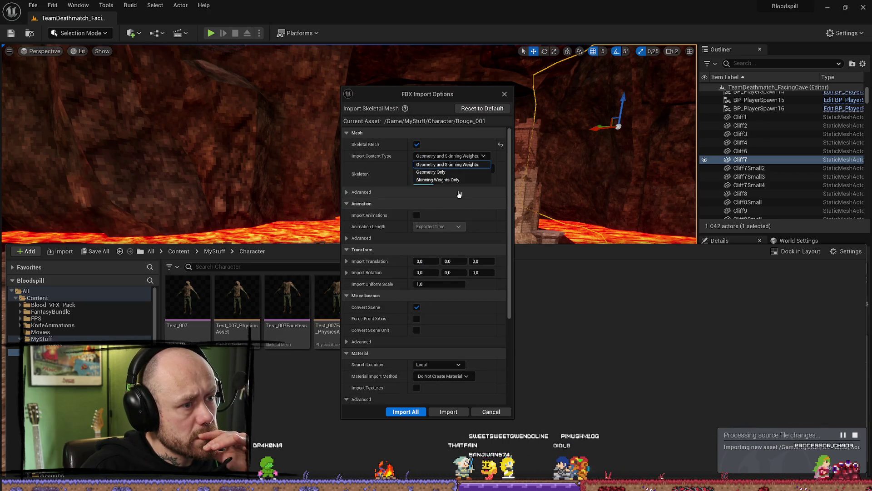
click(447, 165)
click(466, 168)
text(manne)
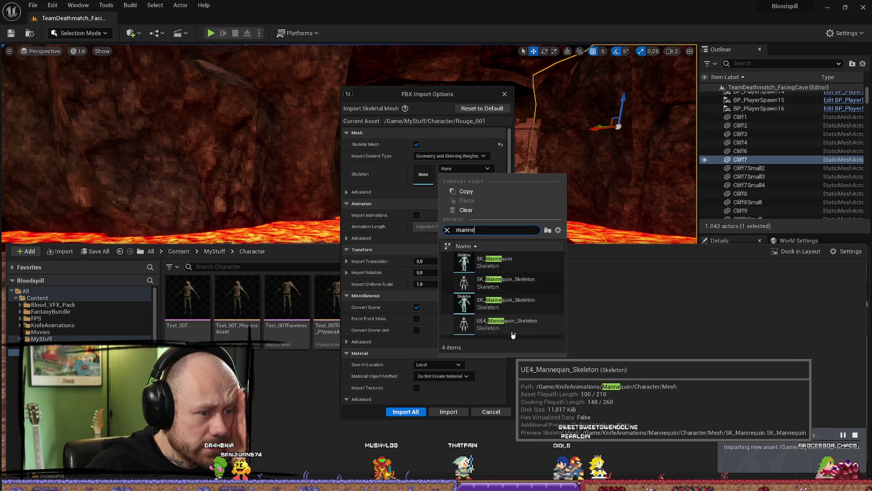
click(514, 284)
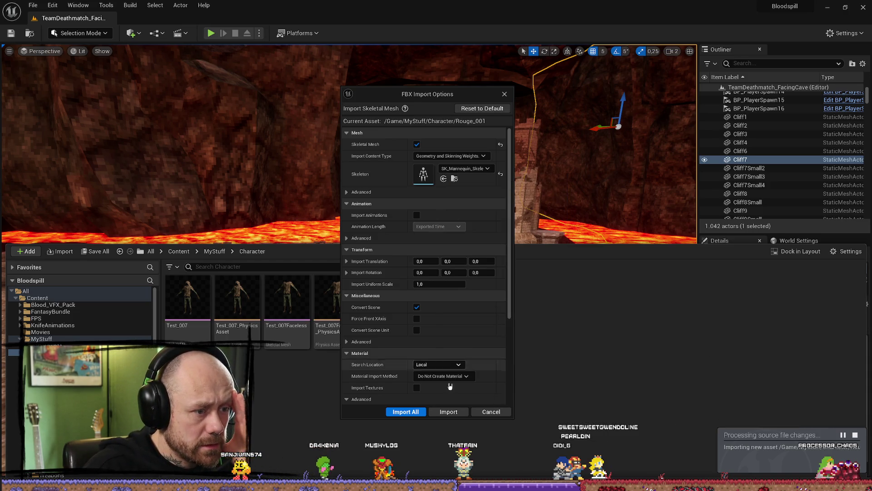
click(442, 413)
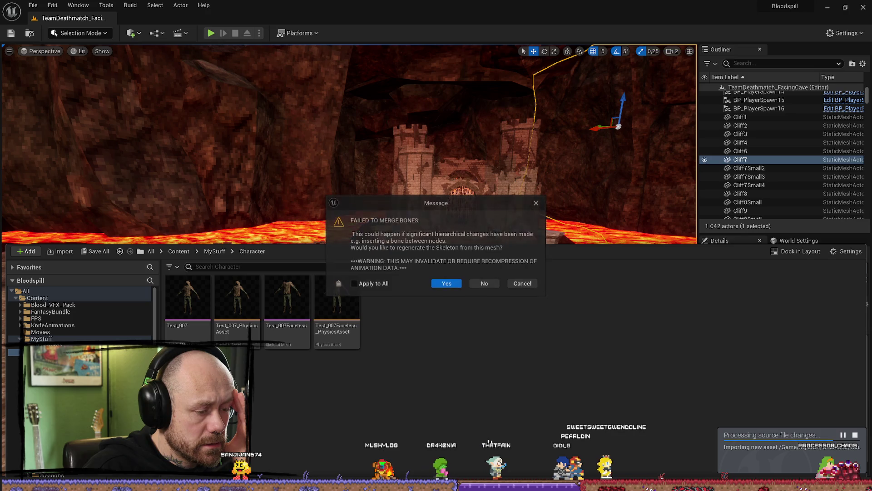
click(521, 281)
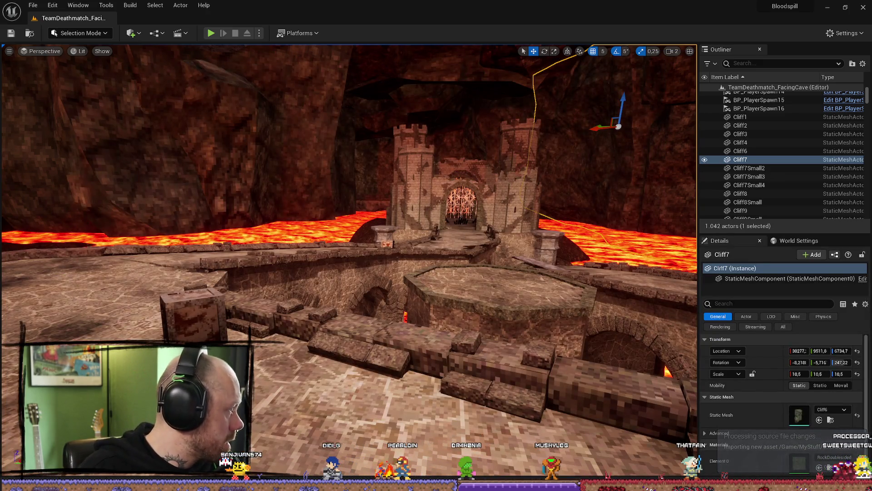
key(alt+Tab)
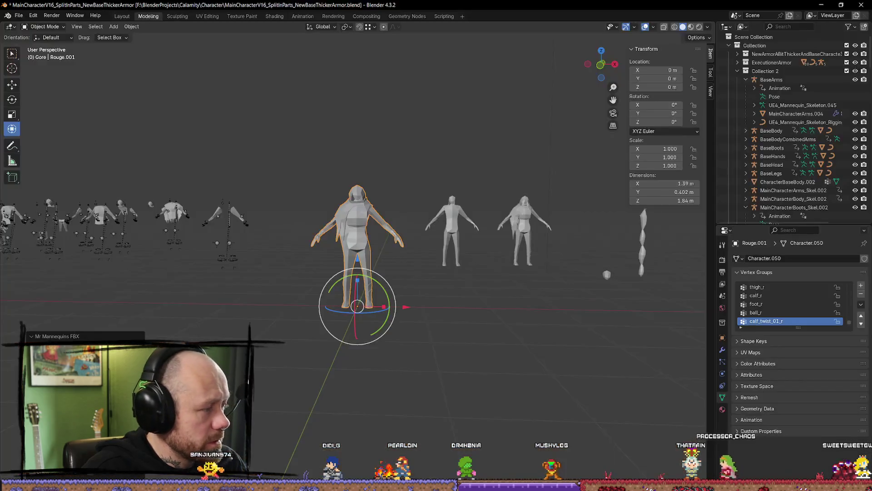
Duplicate the BaseArms armature together with its child meshes, leaving the copy in place
click(427, 255)
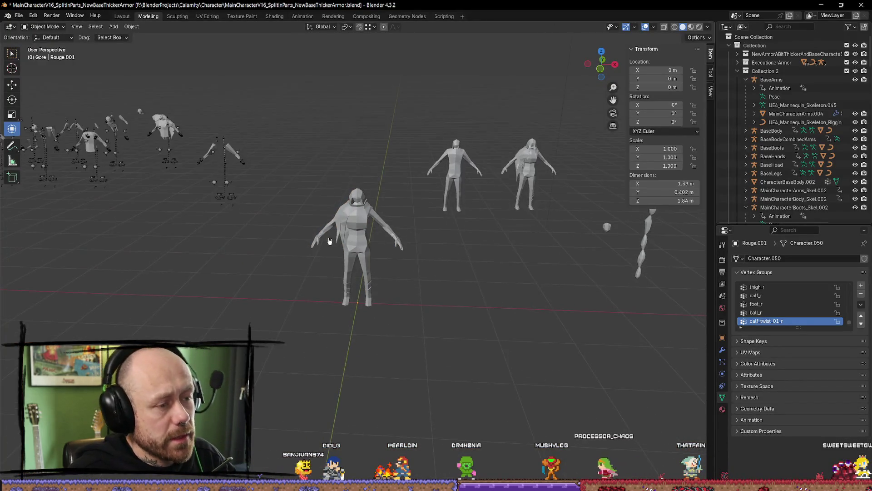
click(248, 204)
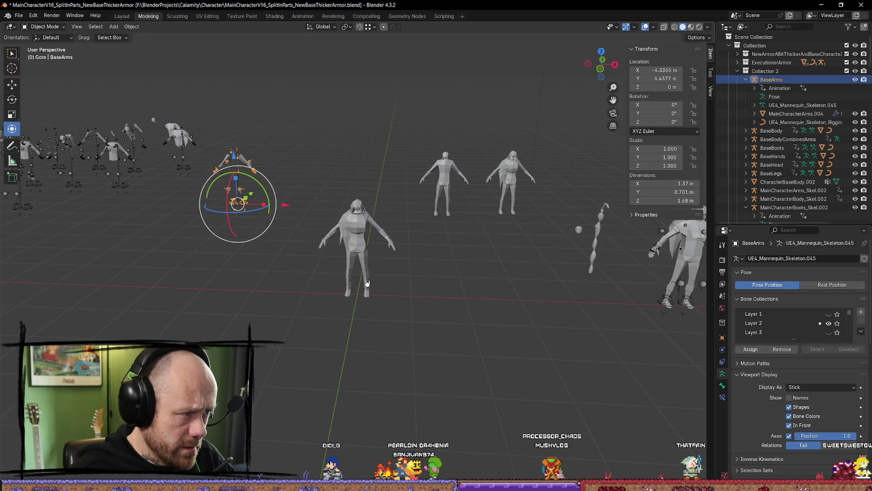
shift+click(785, 122)
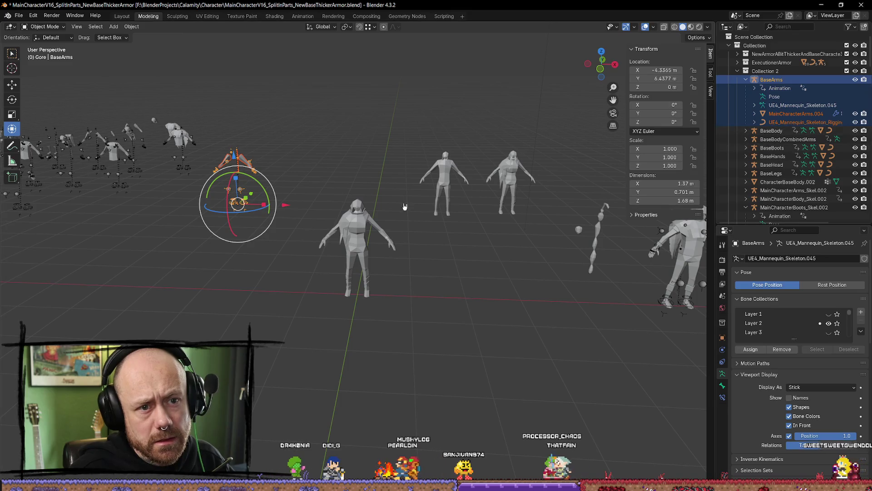
key(shift+d)
right_click(312, 208)
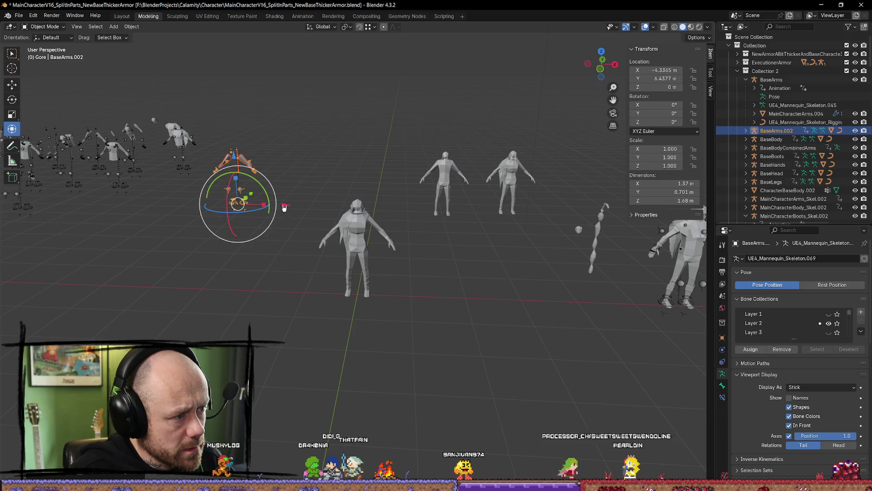
key(g)
key(x)
right_click(422, 205)
Set the duplicate's X and Y location to 0 and delete its MainCharacterArms.005 mesh
click(656, 70)
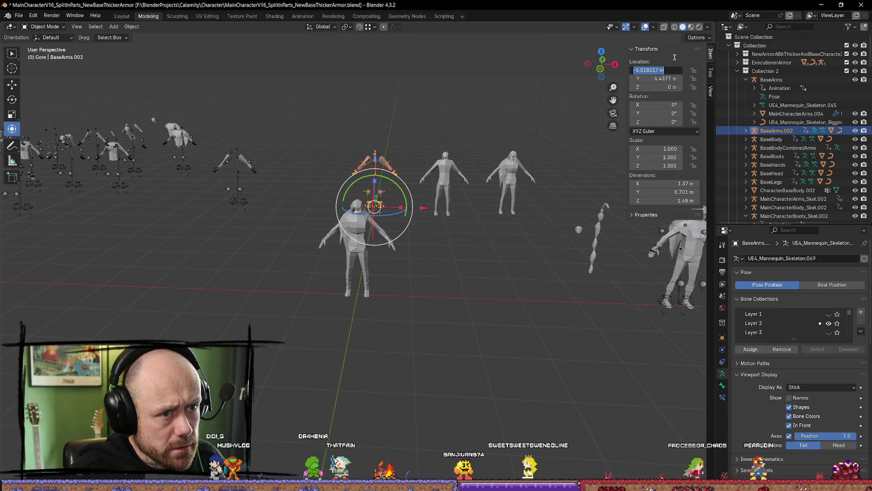
text(0)
key(Tab)
text(0)
key(Return)
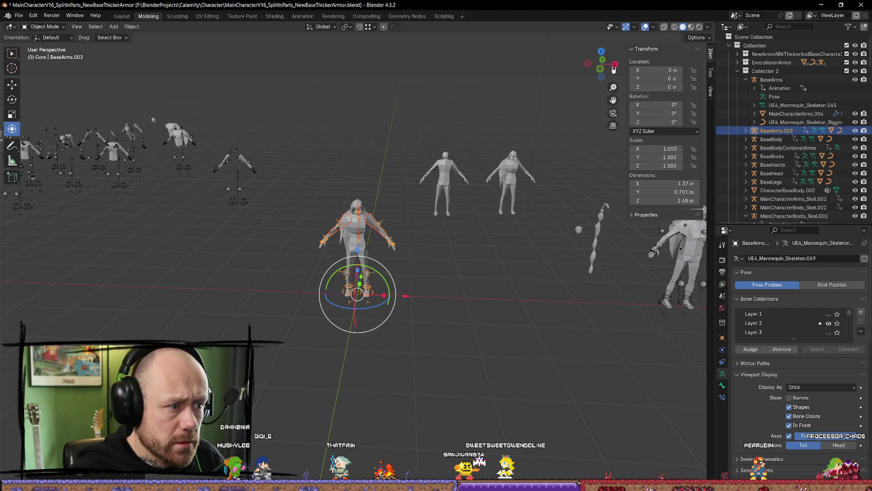
click(745, 131)
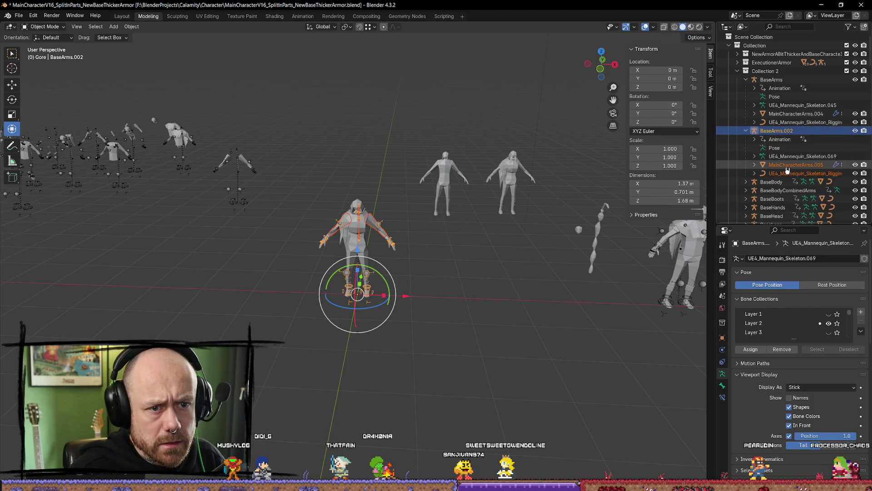
click(794, 164)
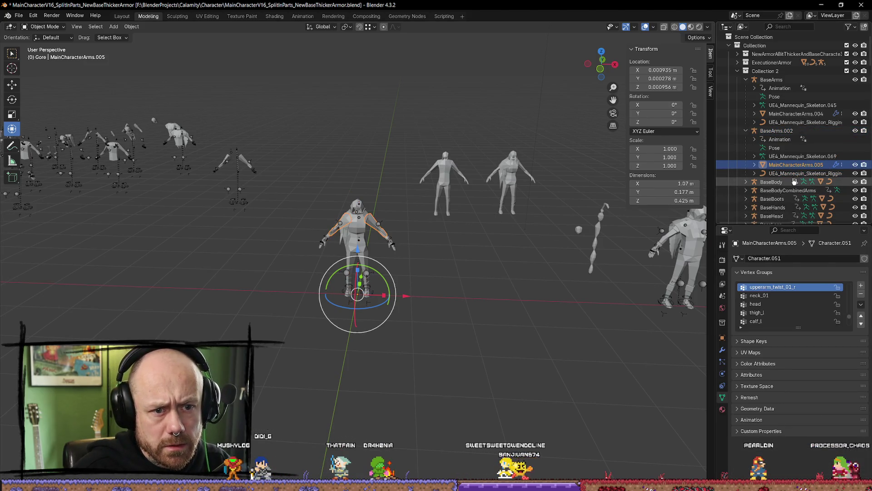
key(Delete)
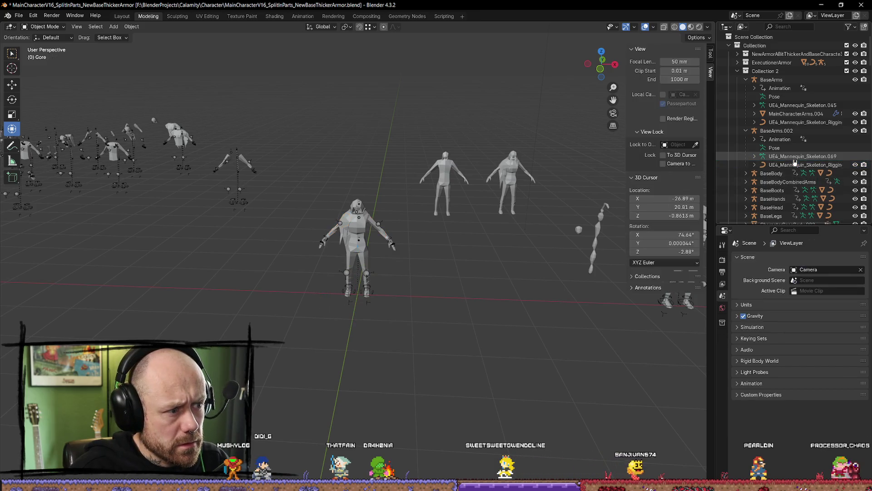
Rename BaseArms.002 to Rogue and return it to X location 0
click(780, 132)
double_click(780, 132)
text(Rogue)
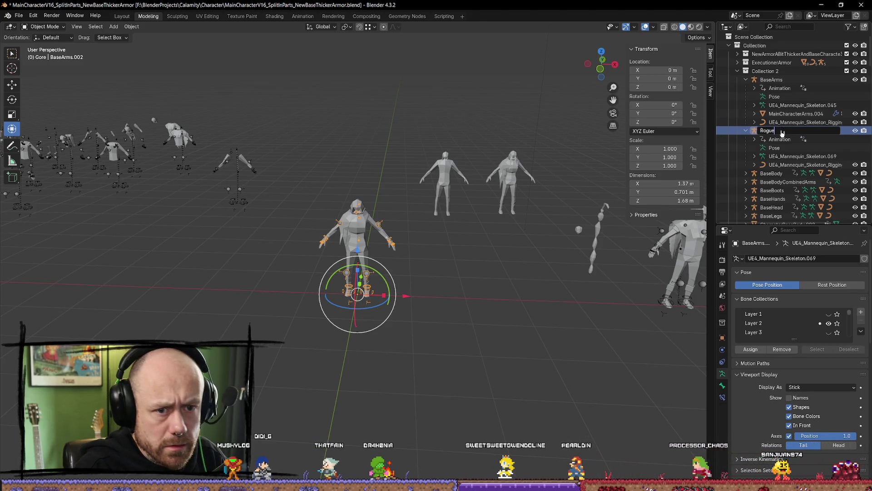
key(Return)
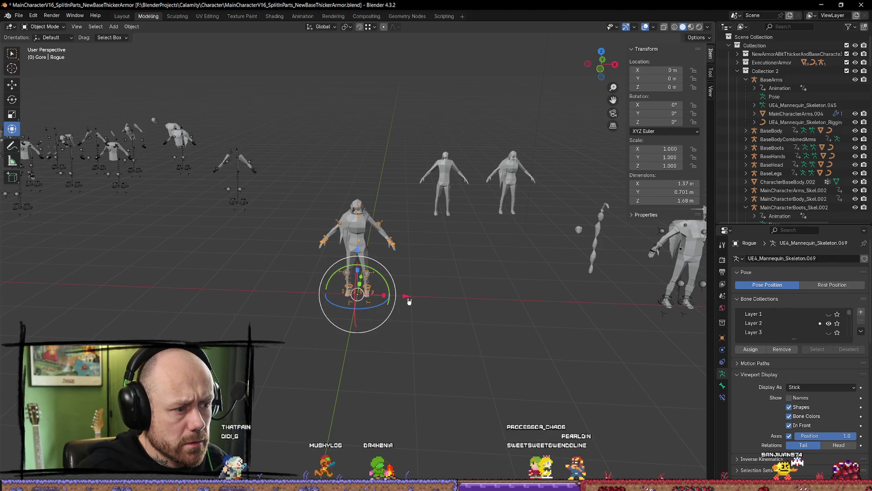
drag(406, 296, 287, 293)
click(356, 245)
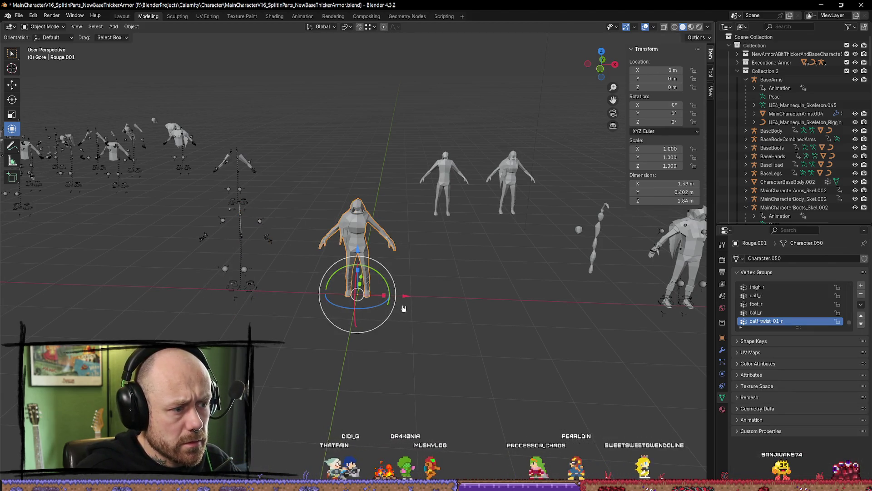
drag(406, 295, 525, 303)
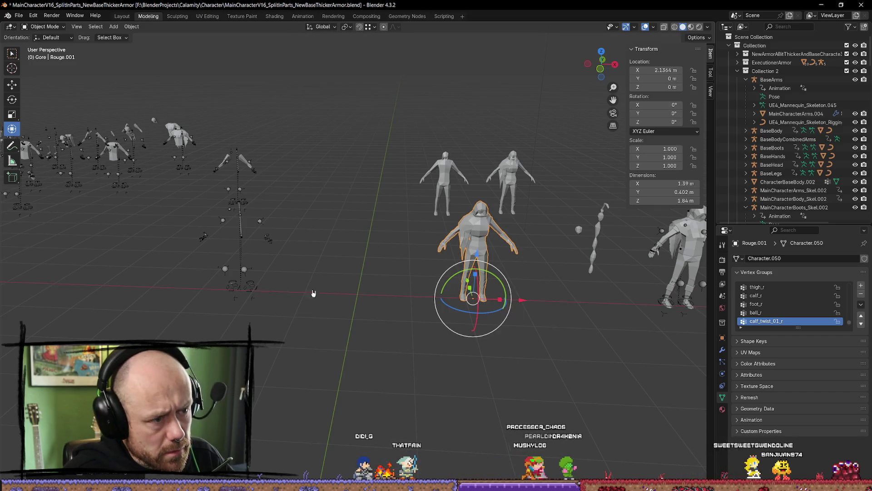
key(ctrl+z)
key(ctrl+z)
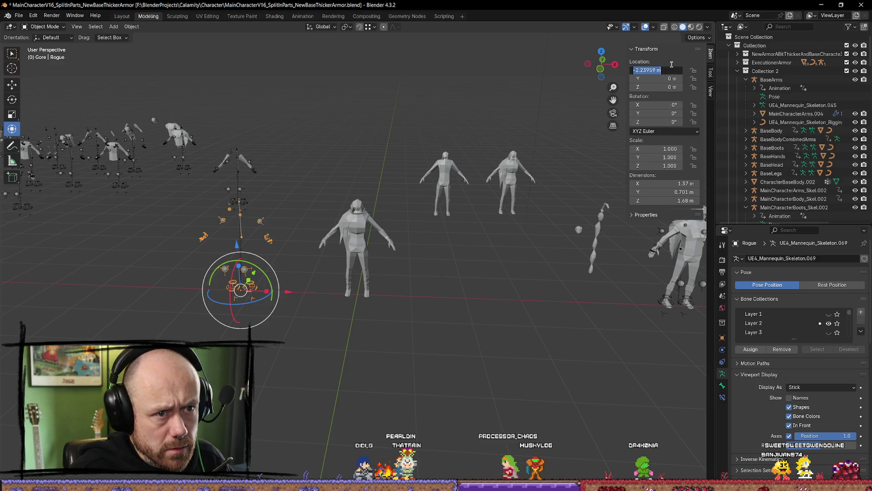
text(0)
key(Return)
Frame and inspect the Rogue armature with the Rouge.001 mesh, then bring up Firefox in a new tab
key(KP_Decimal)
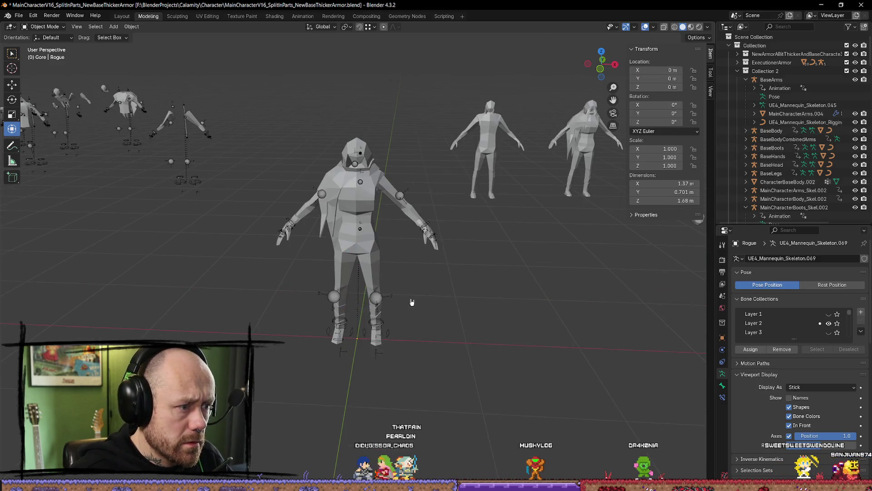
mouse_move(410, 302)
mouse_down()
mouse_move(521, 286)
mouse_move(551, 327)
mouse_move(453, 286)
mouse_move(420, 301)
mouse_move(508, 357)
mouse_up()
scroll(392, 296, up, 4)
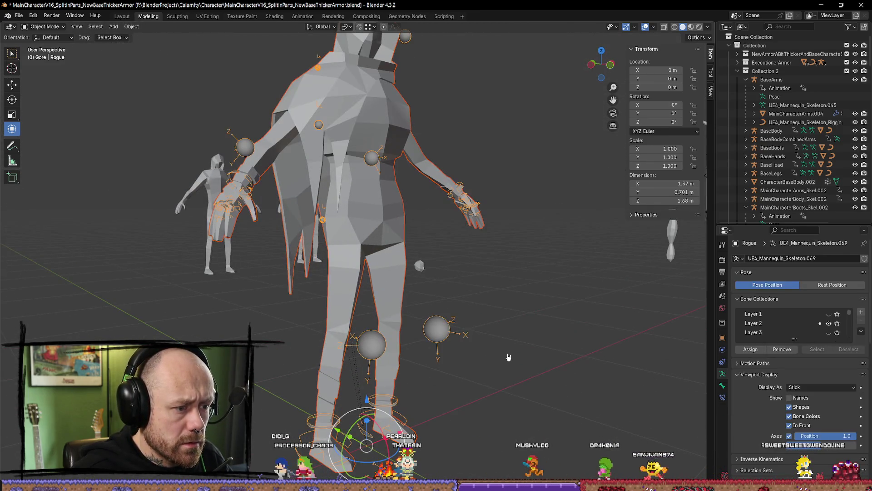
drag(496, 319, 495, 331)
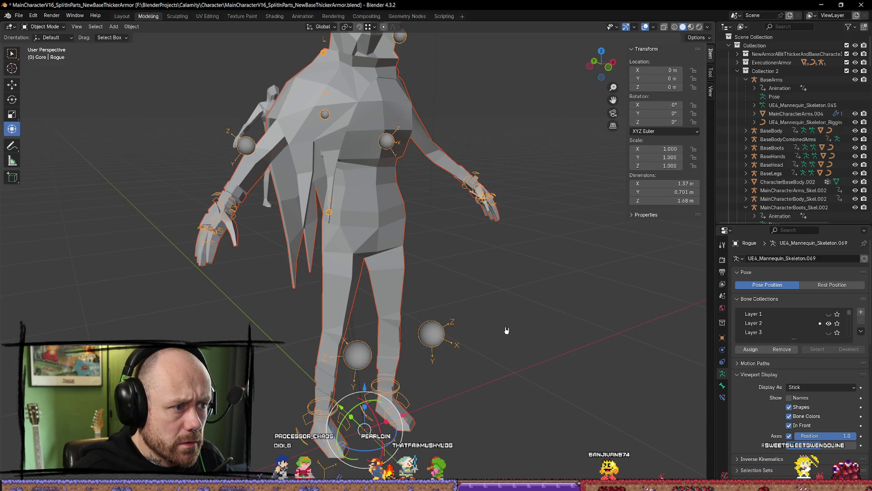
click(388, 221)
click(432, 334)
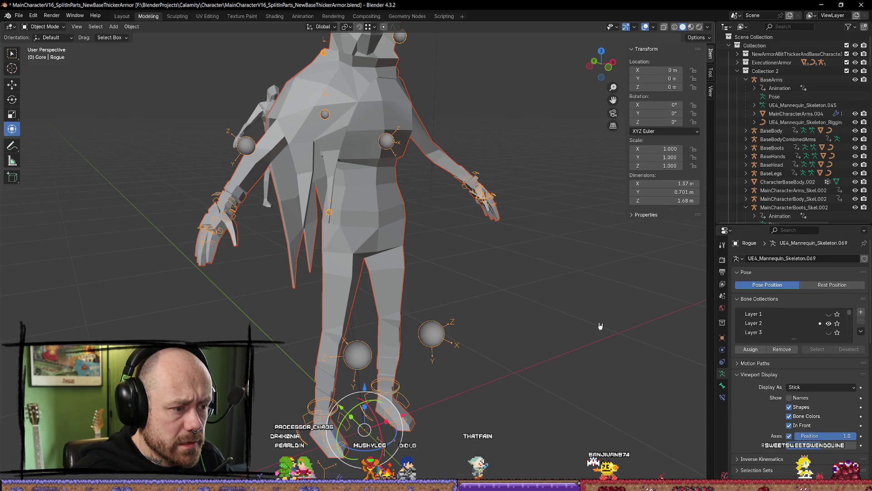
scroll(600, 326, down, 2)
click(455, 288)
click(386, 242)
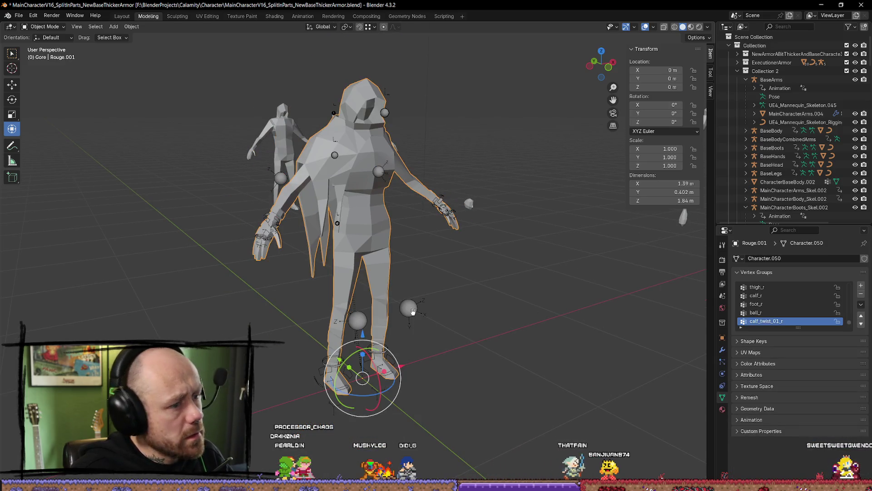
click(386, 241)
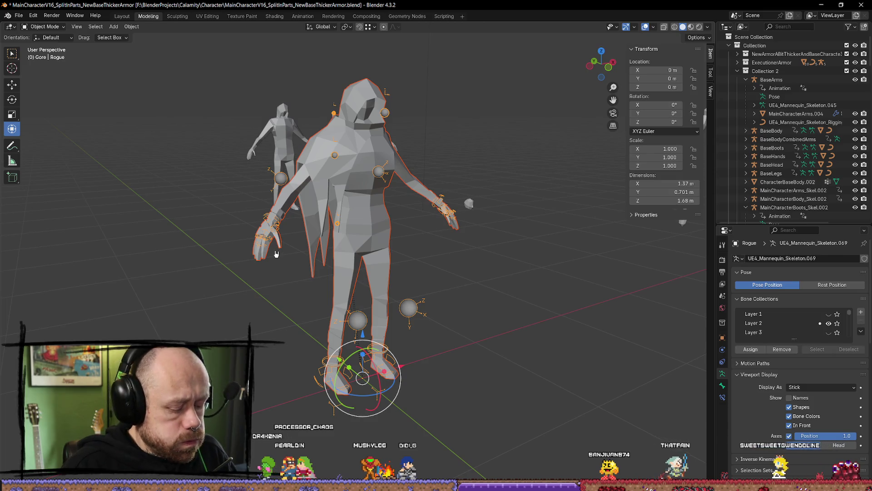
right_click(331, 214)
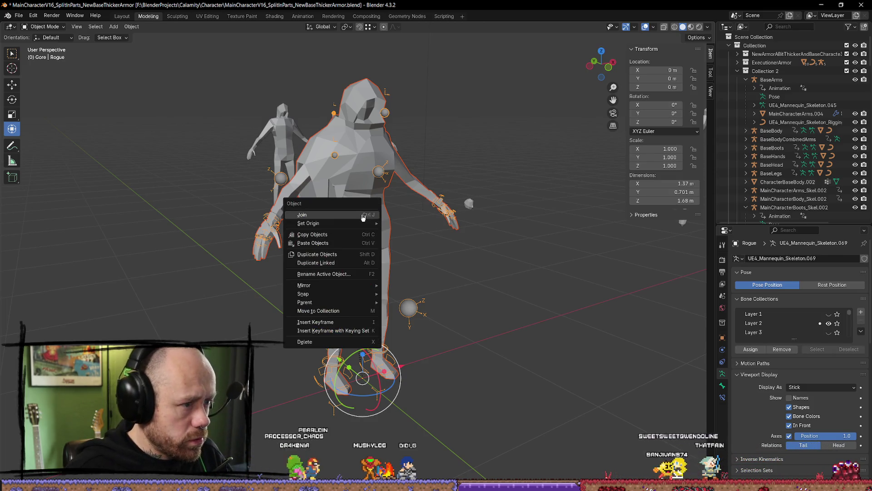
click(493, 272)
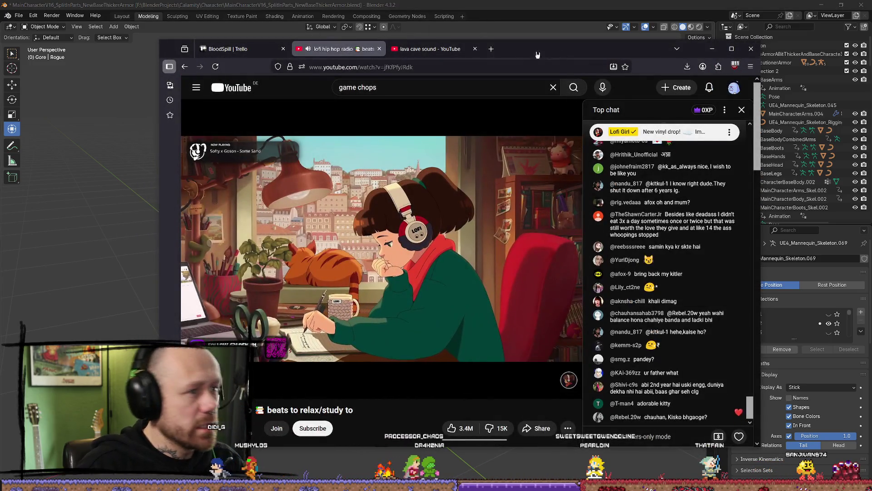
click(530, 49)
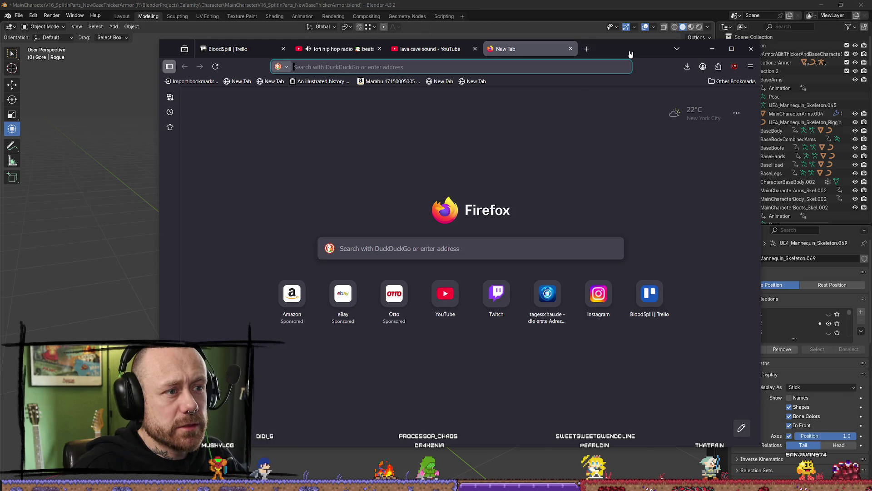
Search DuckDuckGo for 'blender join mesh and skeleton' and glance at a result
text(blender )
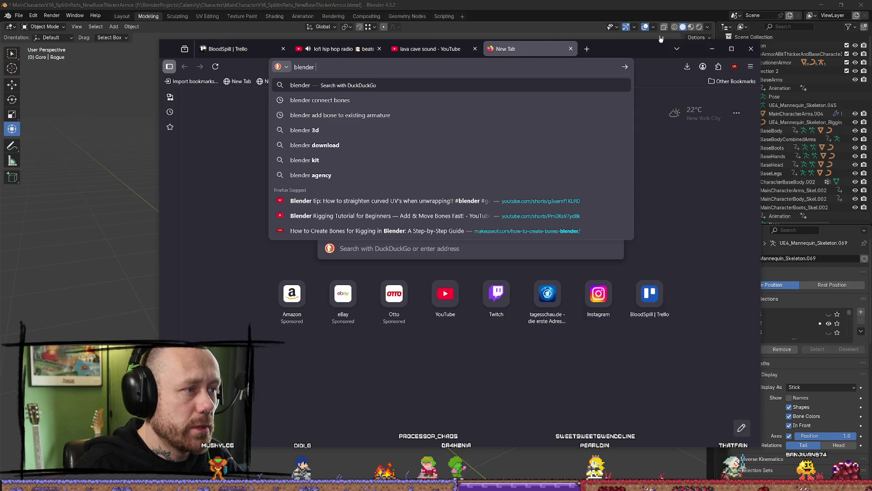
text(join me)
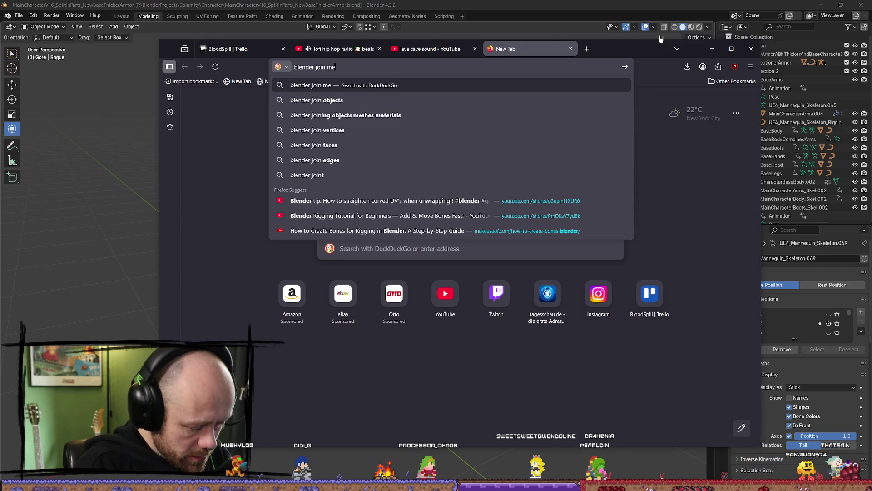
text(sh and skeleton)
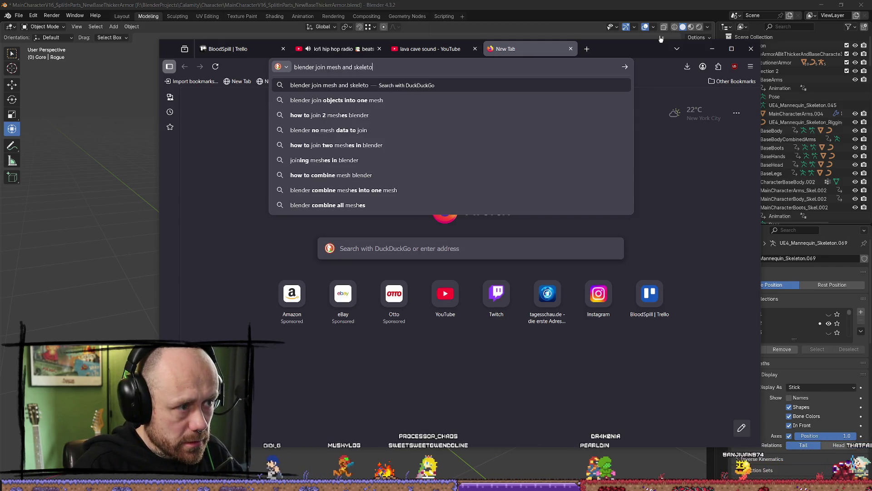
key(Return)
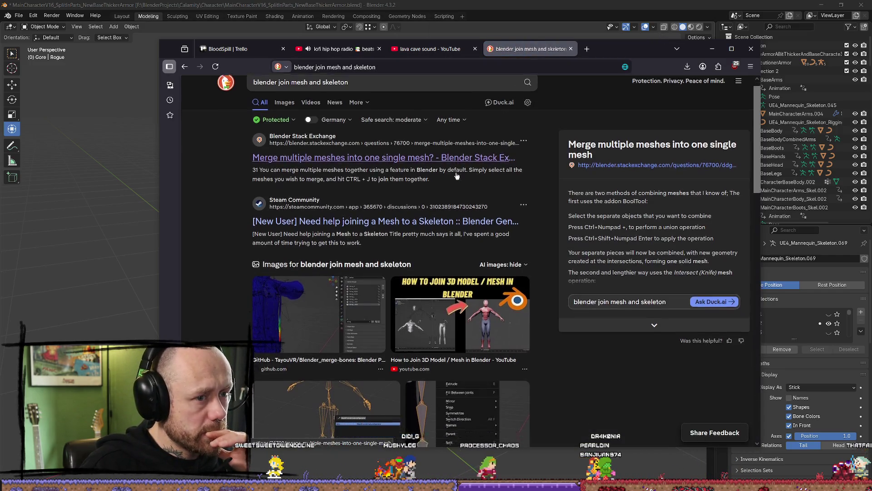
scroll(309, 261, down, 7)
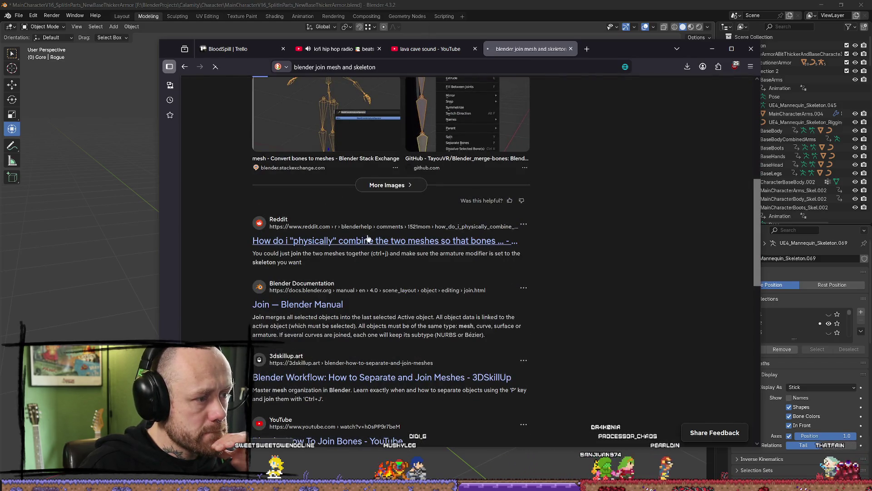
click(336, 241)
key(alt+Left)
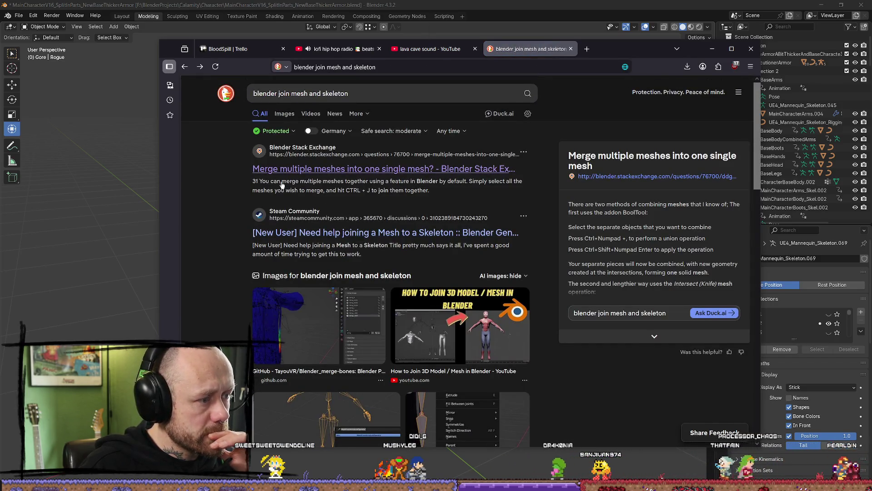
Repeat the search on Google and open the 'How Can I Link My Bones With Mesh?' result in a new tab
click(383, 97)
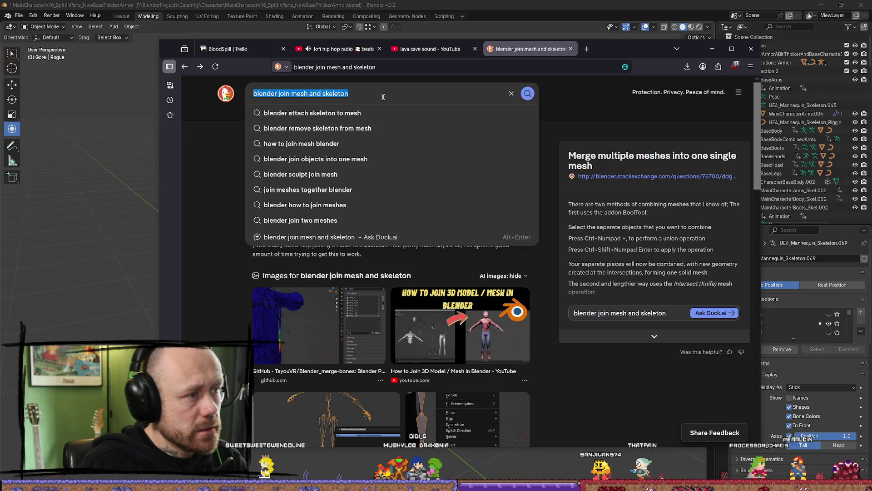
click(404, 62)
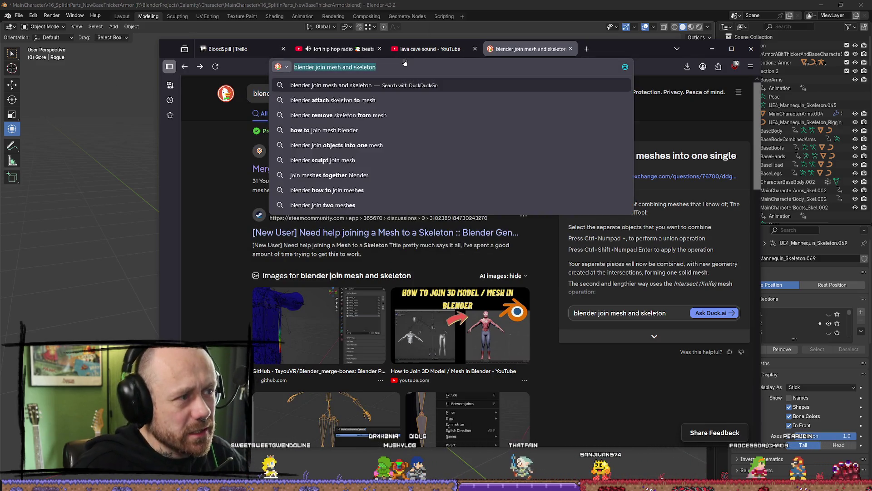
text(google.com/)
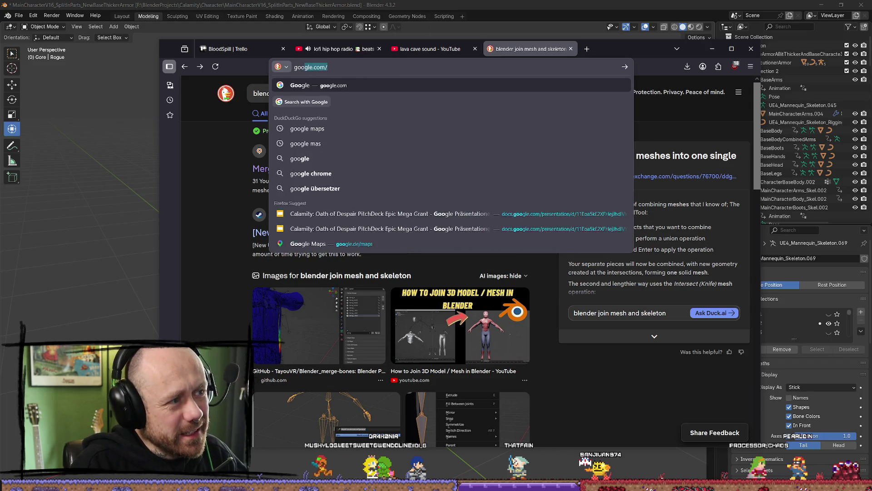
key(Return)
click(420, 236)
key(ctrl+v)
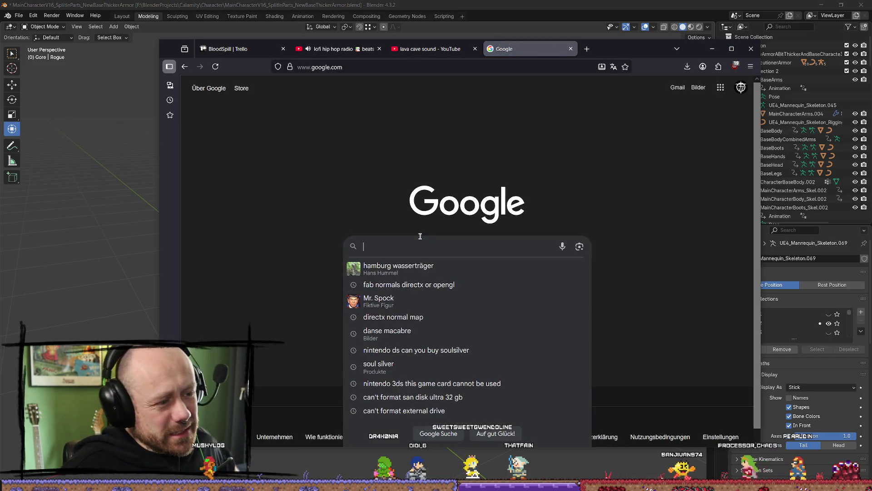
key(Return)
scroll(508, 168, down, 5)
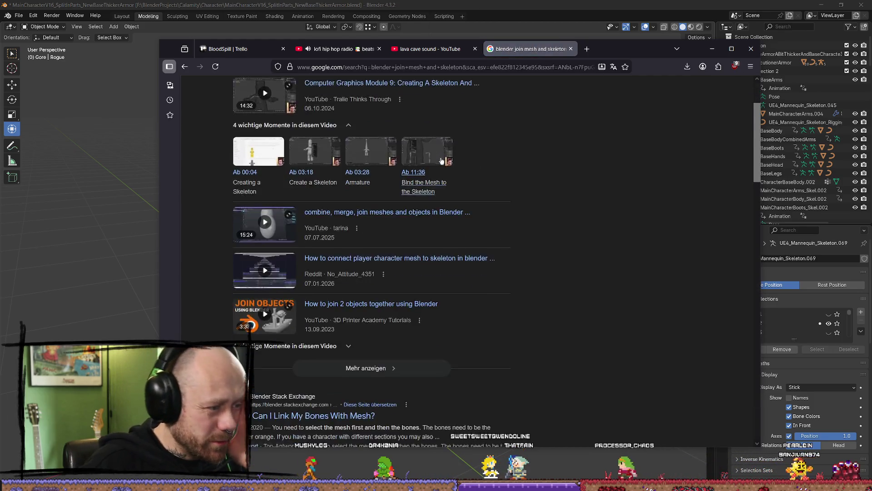
scroll(409, 230, down, 1)
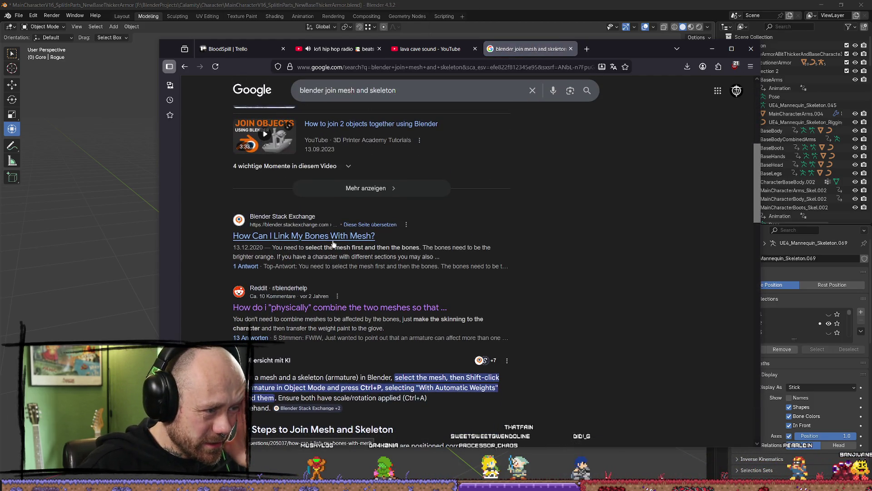
middle_click(362, 236)
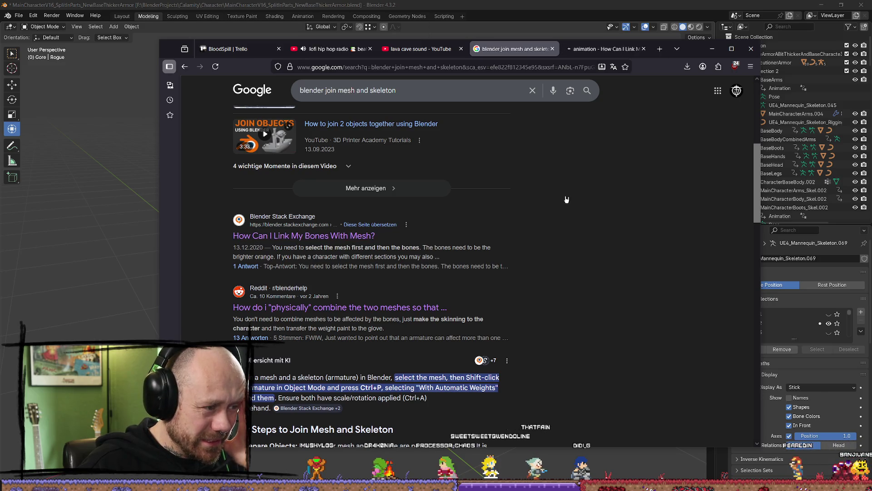
click(605, 49)
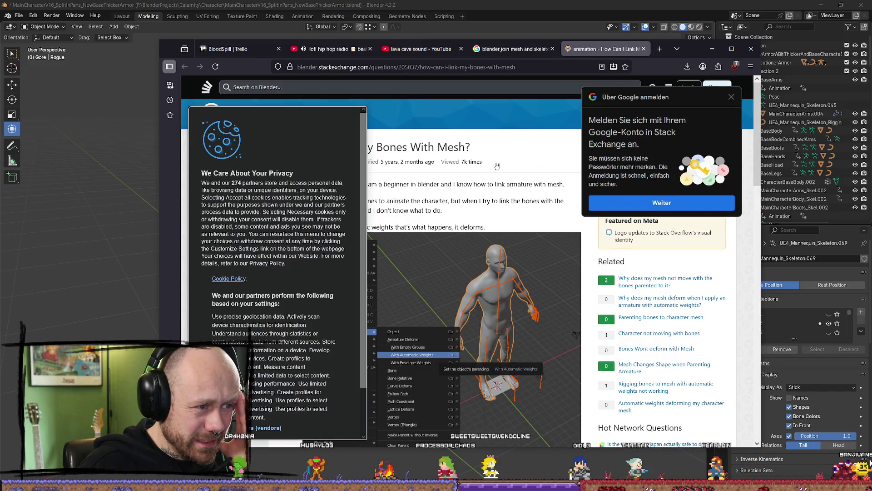
Dismiss the sign-in and cookie prompts, read the answer on parenting with automatic weights, and minimize Firefox
click(731, 96)
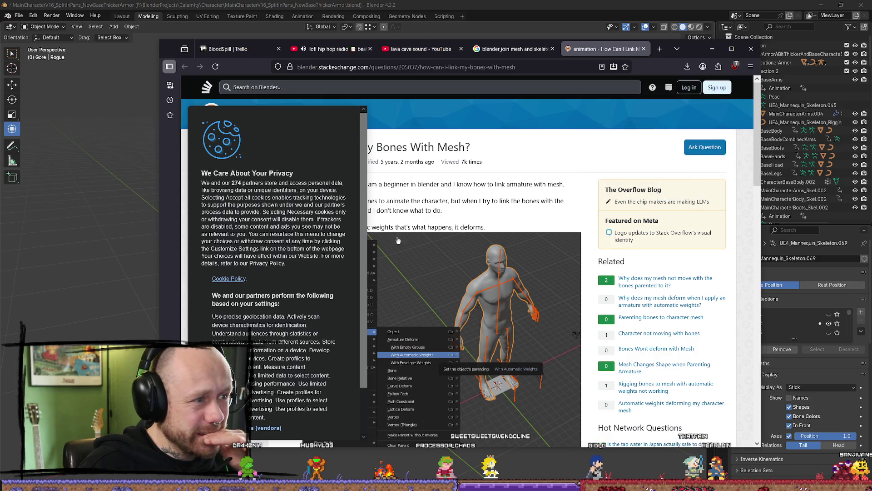
scroll(301, 363, down, 10)
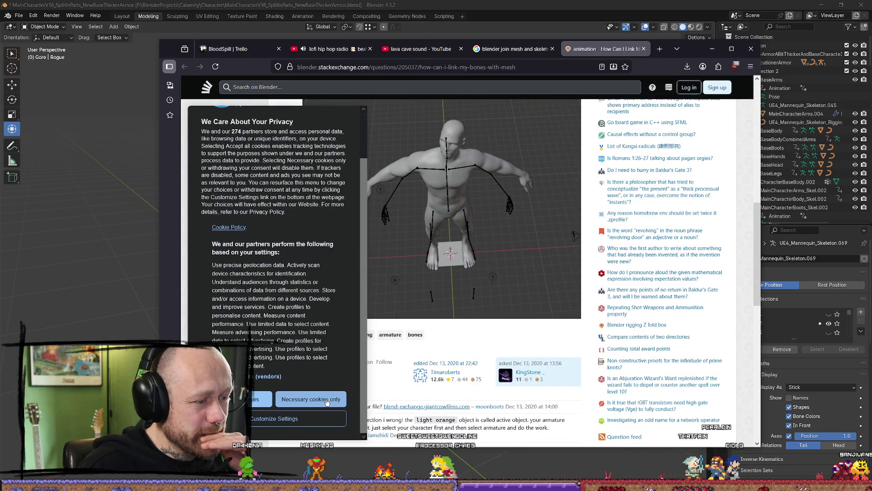
click(327, 402)
scroll(425, 291, down, 4)
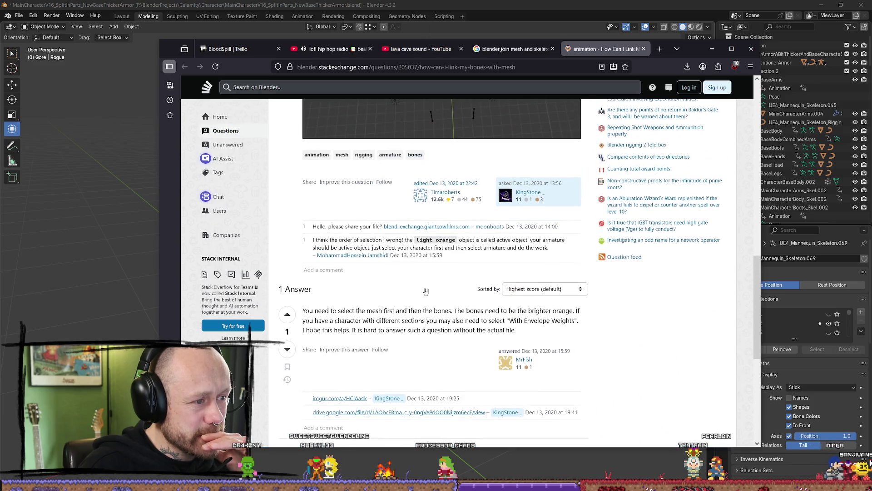
scroll(419, 268, down, 1)
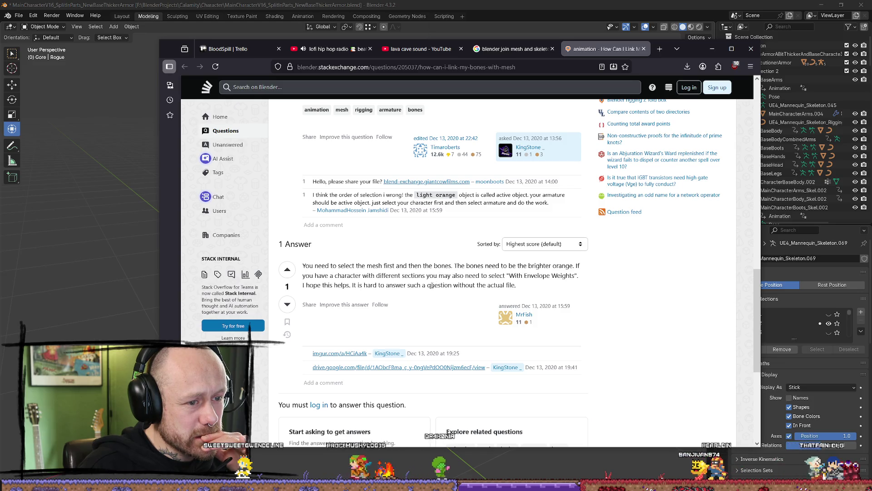
mouse_move(435, 277)
mouse_down()
mouse_move(351, 276)
mouse_move(408, 277)
mouse_up()
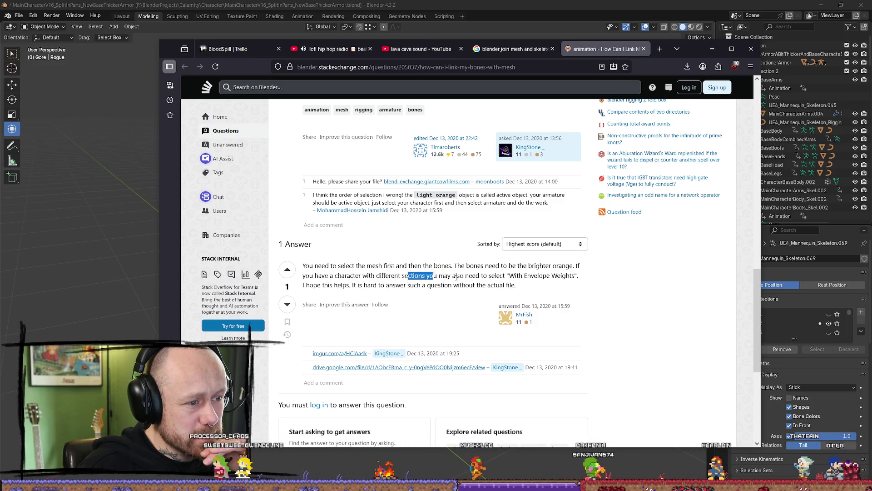
click(457, 276)
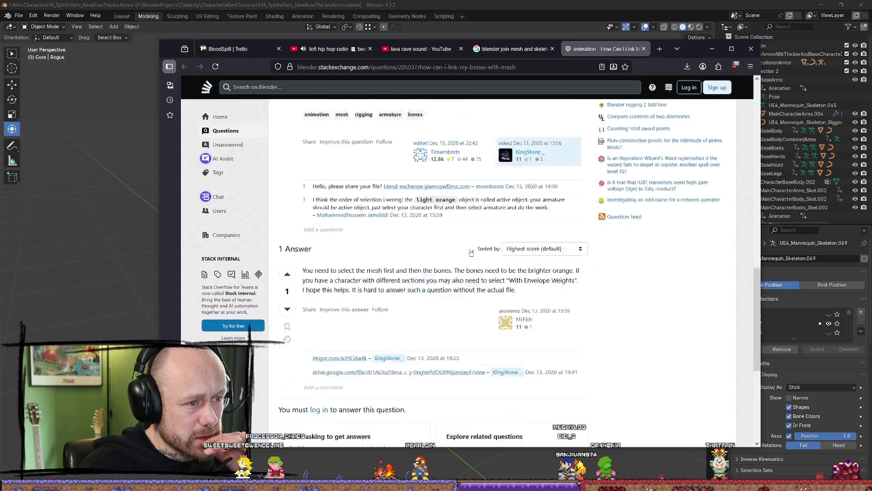
scroll(469, 256, up, 10)
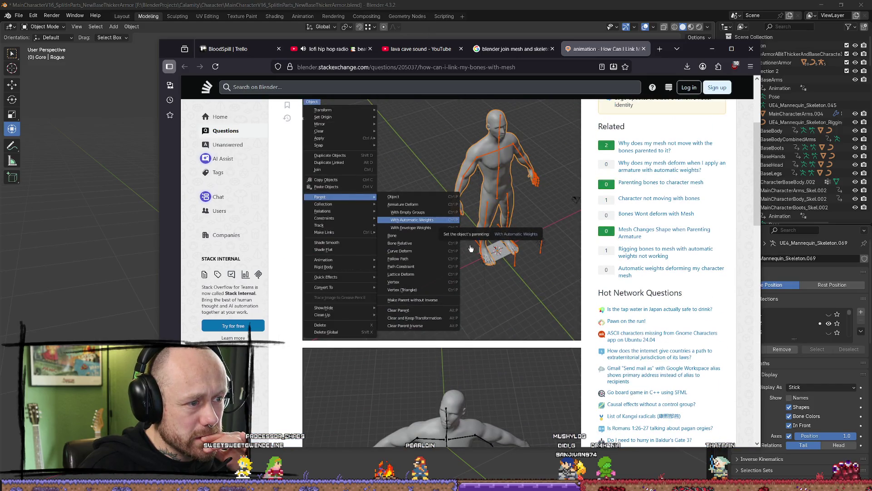
click(712, 48)
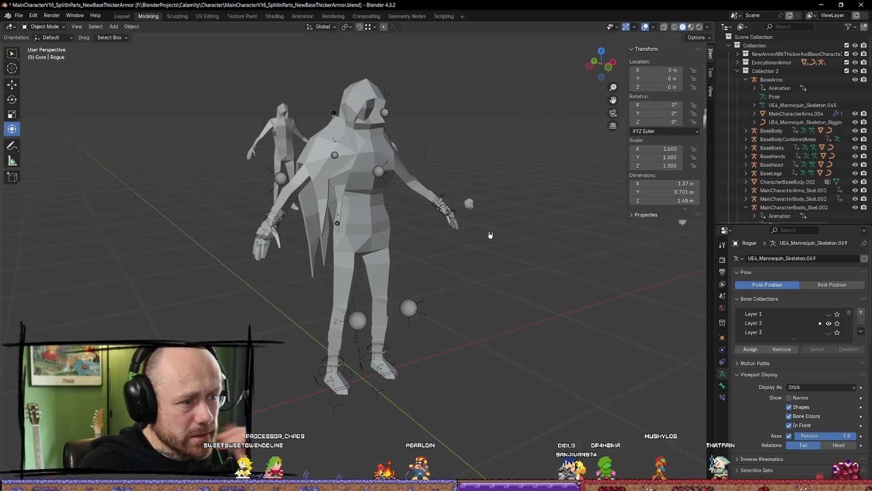
Select Rouge.001, then make the Rogue armature active, and open the Ctrl+P Set Parent To menu
click(364, 157)
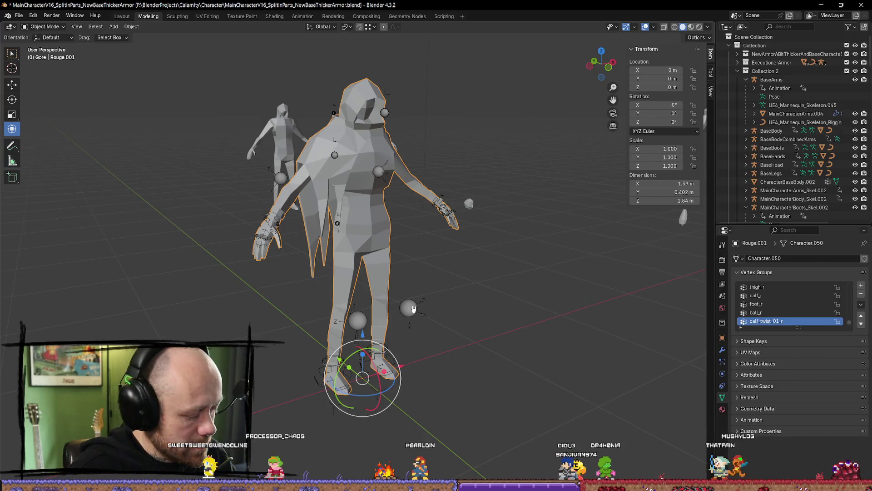
click(411, 308)
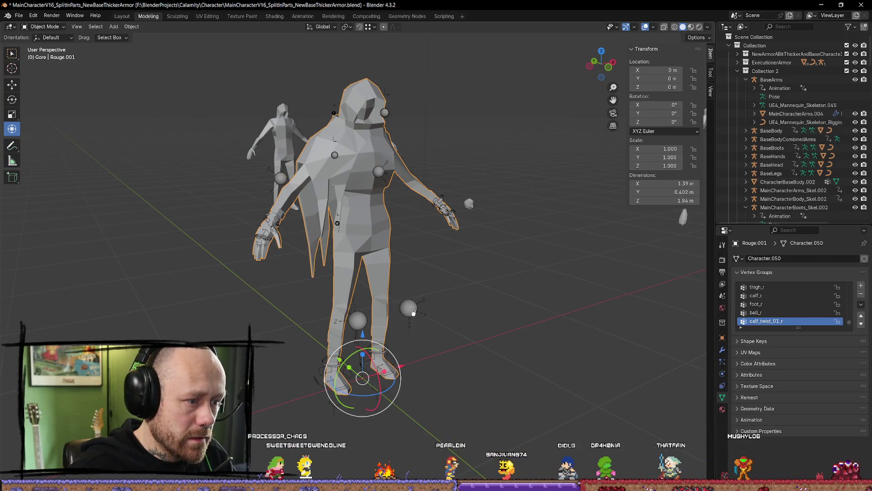
shift+click(413, 311)
key(ctrl+p)
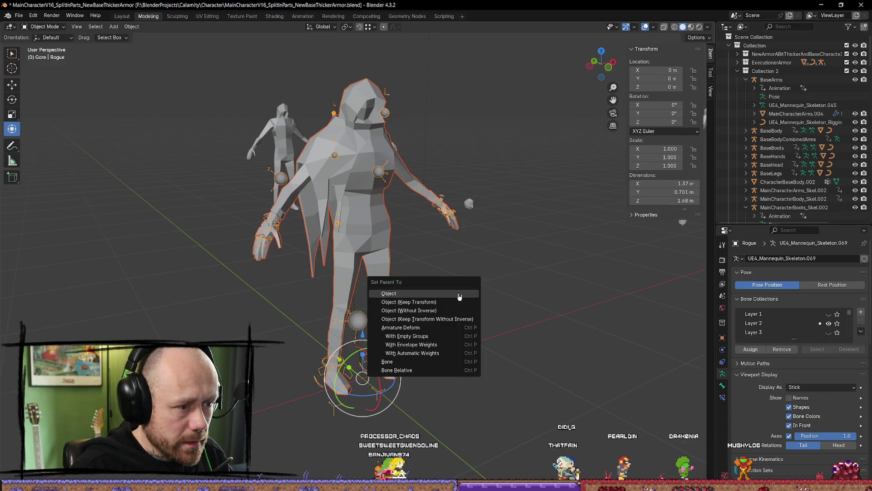